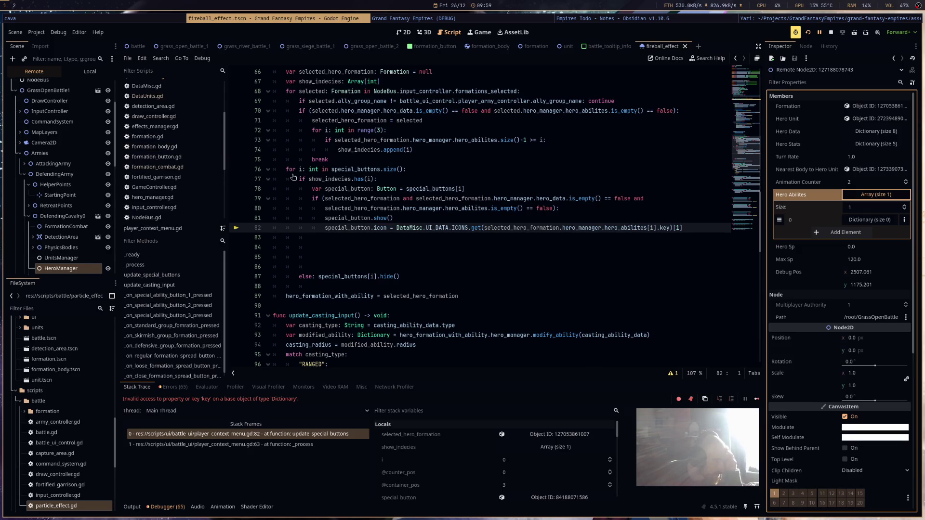
Change line 93 to pass casting_ability_data.duplicate() to modify_ability, then stop the game.
{"action": "scroll", "coordinate": [539, 240], "scroll_direction": "up", "scroll_amount": 9}
{"action": "scroll", "coordinate": [540, 240], "scroll_direction": "up", "scroll_amount": 2}
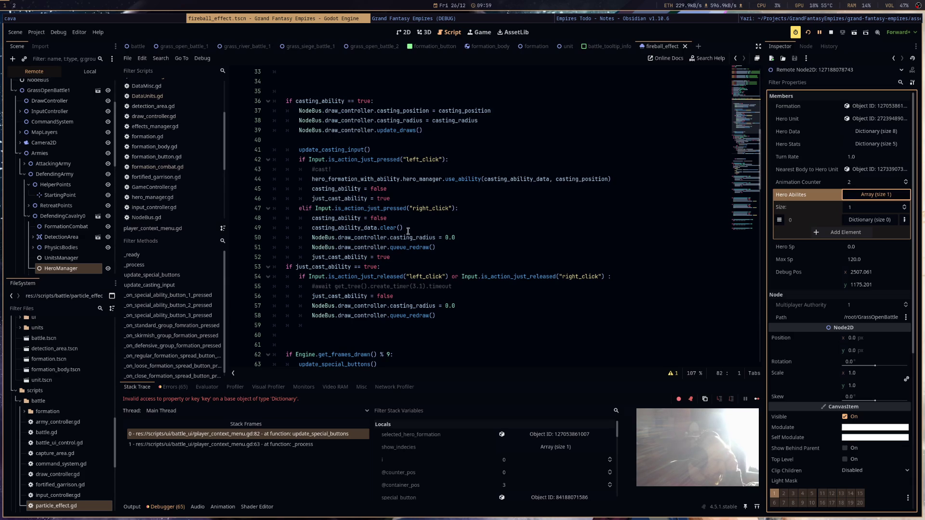
{"action": "double_click", "coordinate": [344, 228]}
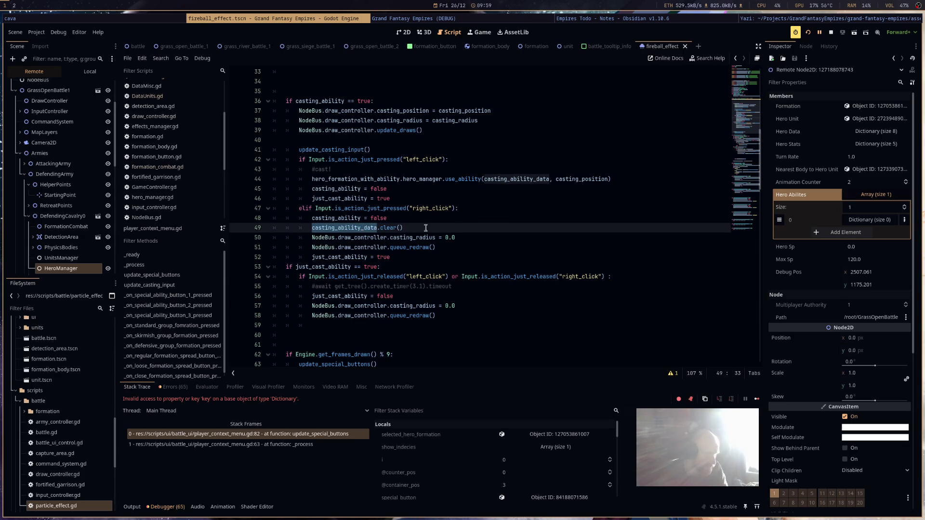
{"action": "key", "text": "ctrl+f"}
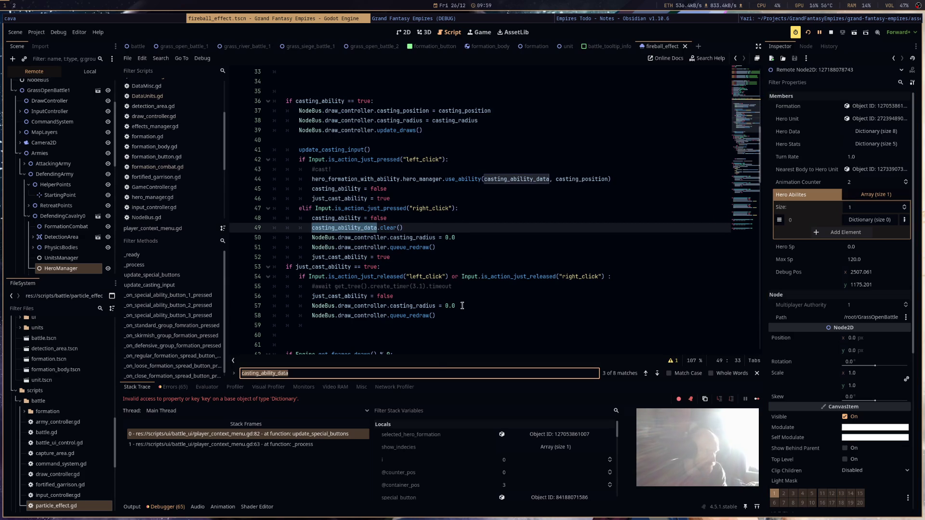
{"action": "left_click", "coordinate": [441, 375]}
{"action": "key", "text": "Return"}
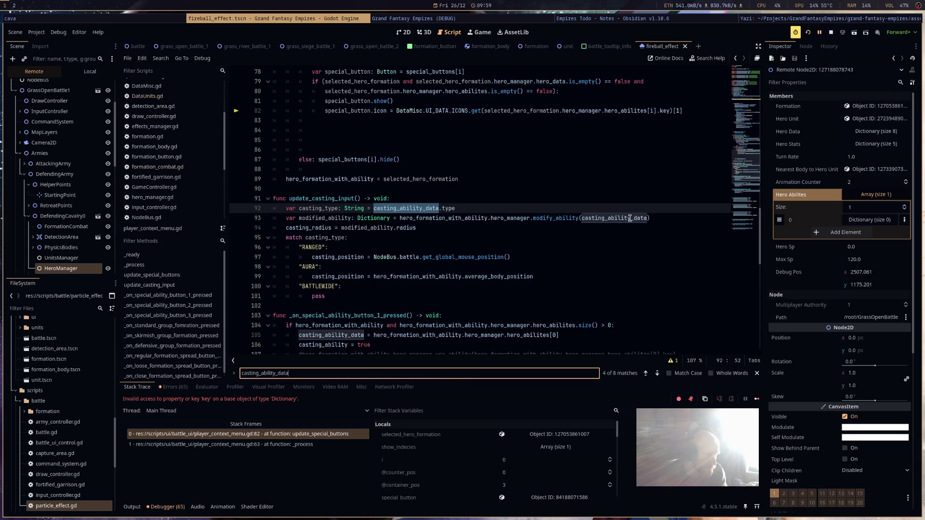
{"action": "left_click", "coordinate": [647, 217]}
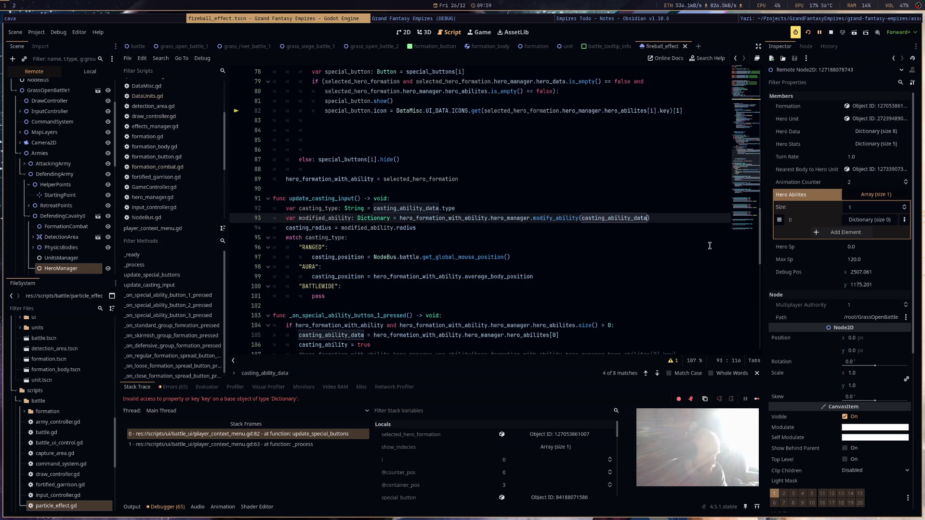
{"action": "type", "text": ".dup"}
{"action": "key", "text": "Return"}
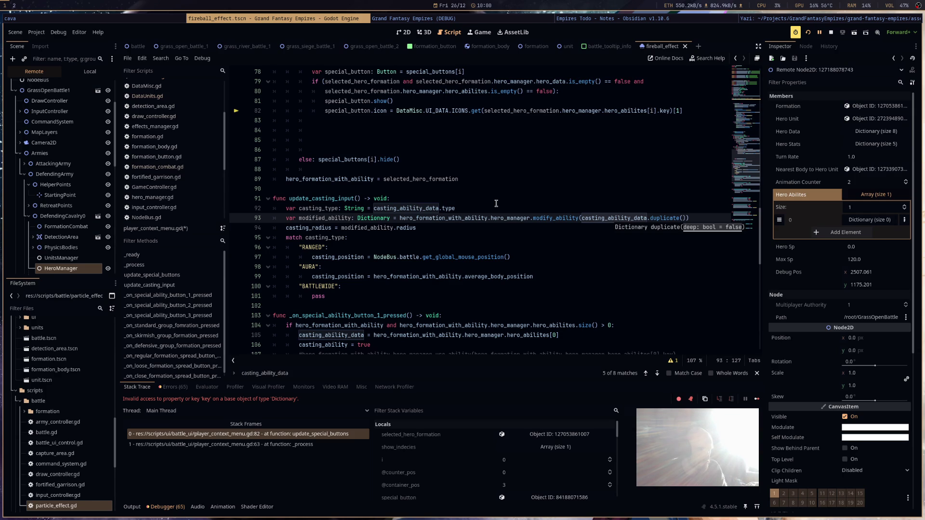
{"action": "left_click", "coordinate": [810, 34]}
Relaunch the game, select a cavalry unit, and switch back to the Godot editor.
{"action": "left_click", "coordinate": [810, 34]}
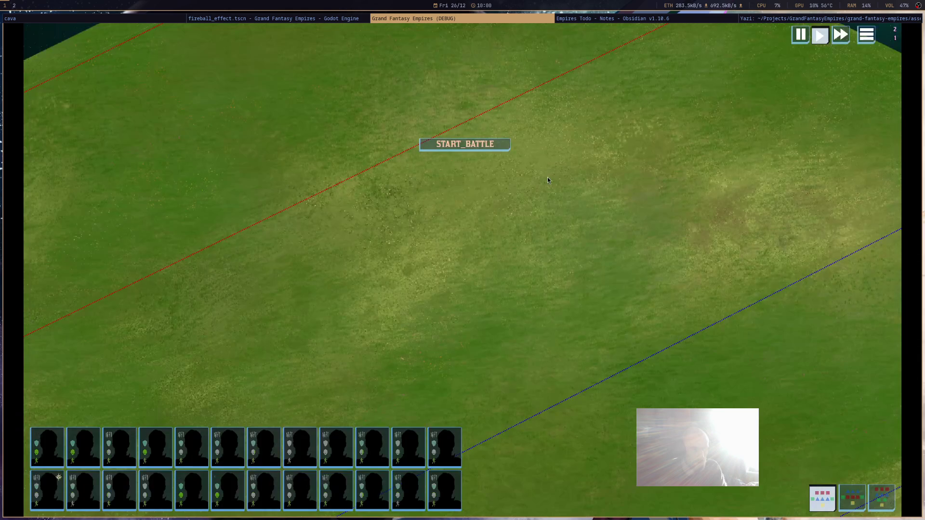
{"action": "left_click", "coordinate": [808, 438]}
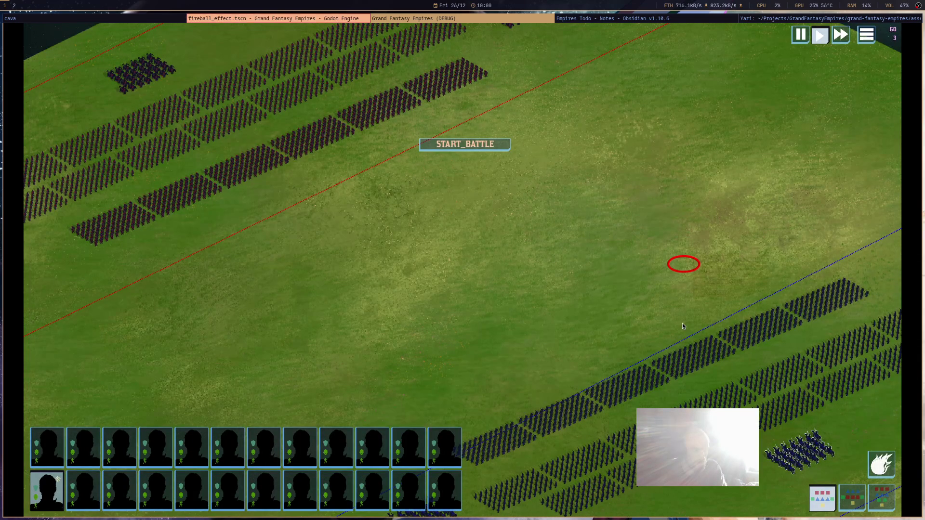
{"action": "left_click", "coordinate": [343, 21]}
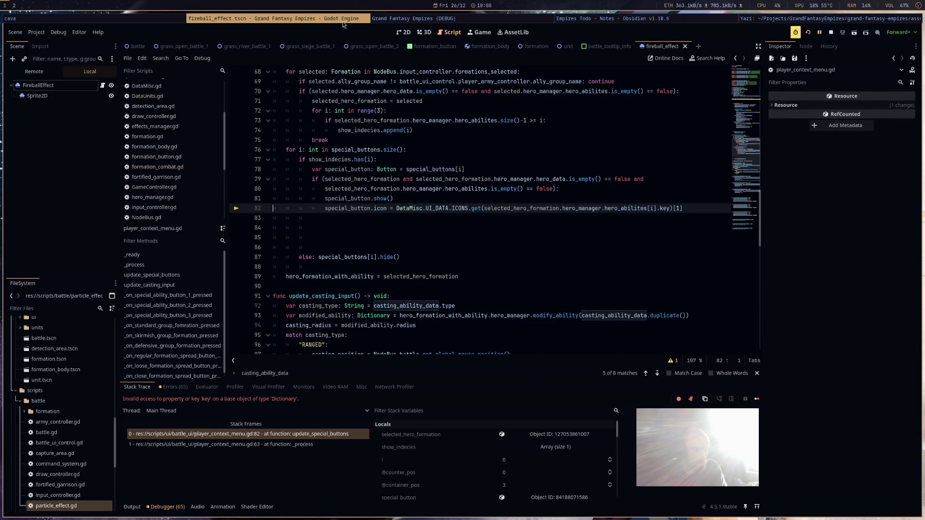
Comment out casting_ability_data.clear() on line 49 with Ctrl+K, then stop the running game.
{"action": "scroll", "coordinate": [236, 205], "scroll_direction": "up", "scroll_amount": 4}
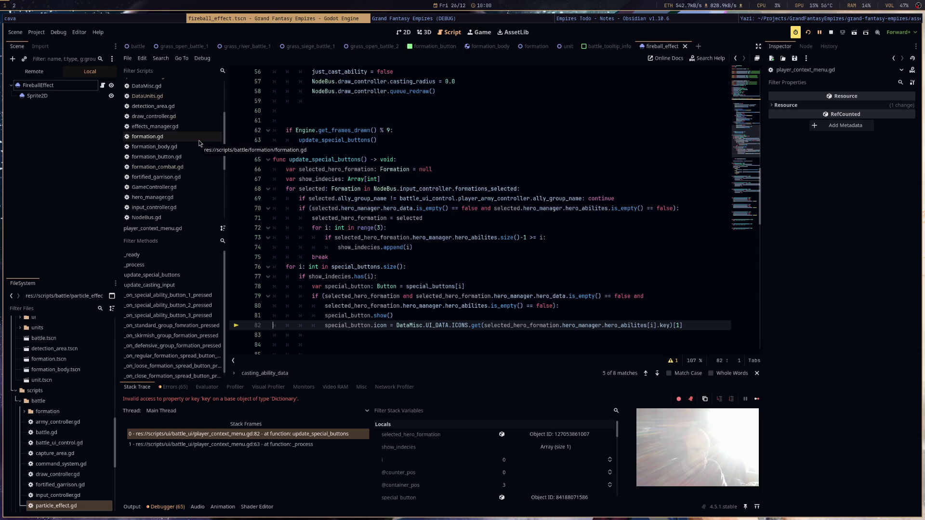
{"action": "scroll", "coordinate": [499, 288], "scroll_direction": "down", "scroll_amount": 2}
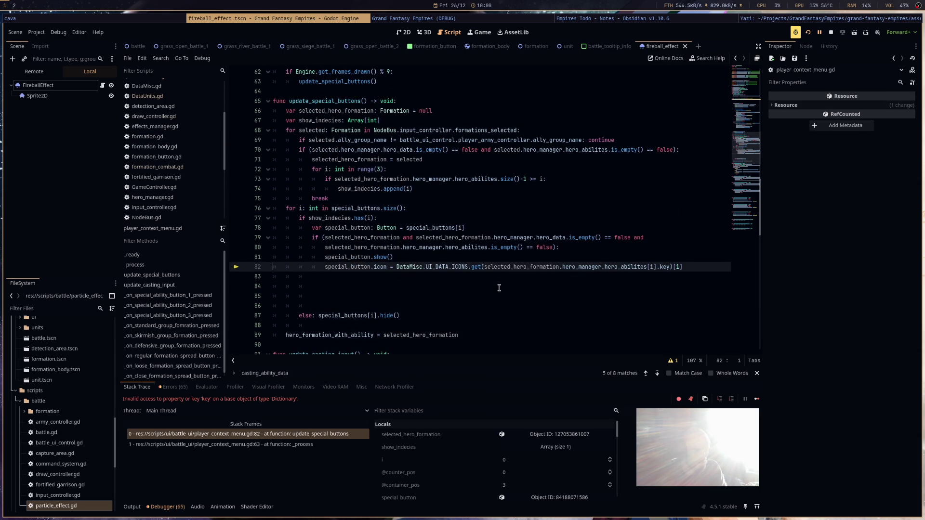
{"action": "scroll", "coordinate": [499, 288], "scroll_direction": "up", "scroll_amount": 9}
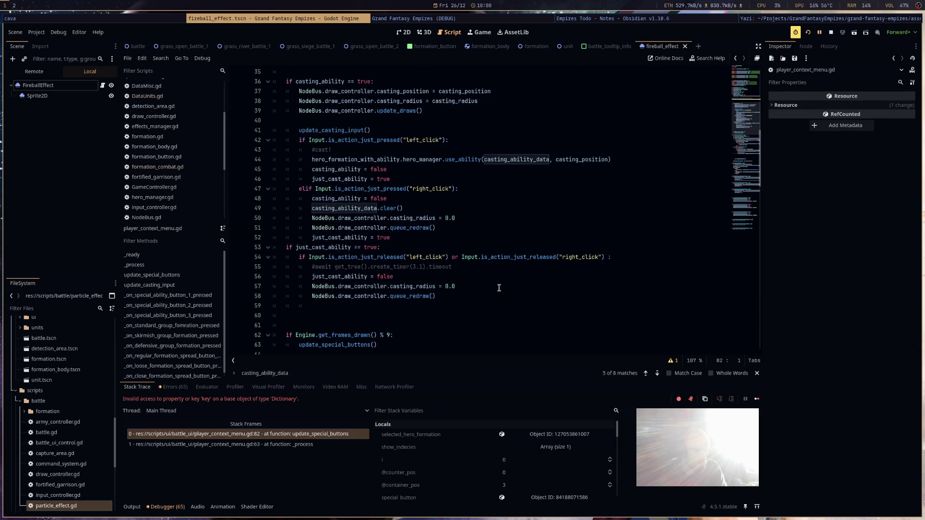
{"action": "left_click_drag", "start_coordinate": [403, 208], "coordinate": [310, 208]}
{"action": "key", "text": "BackSpace"}
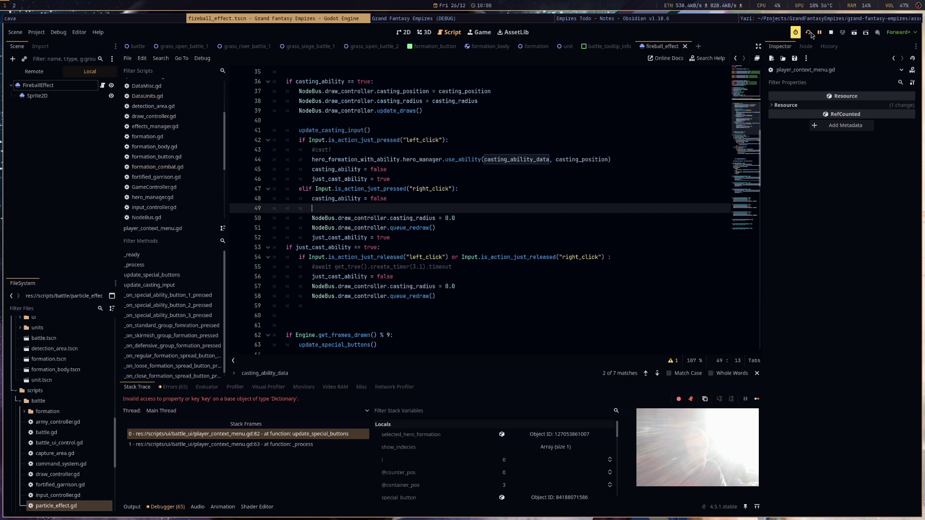
{"action": "key", "text": "ctrl+z"}
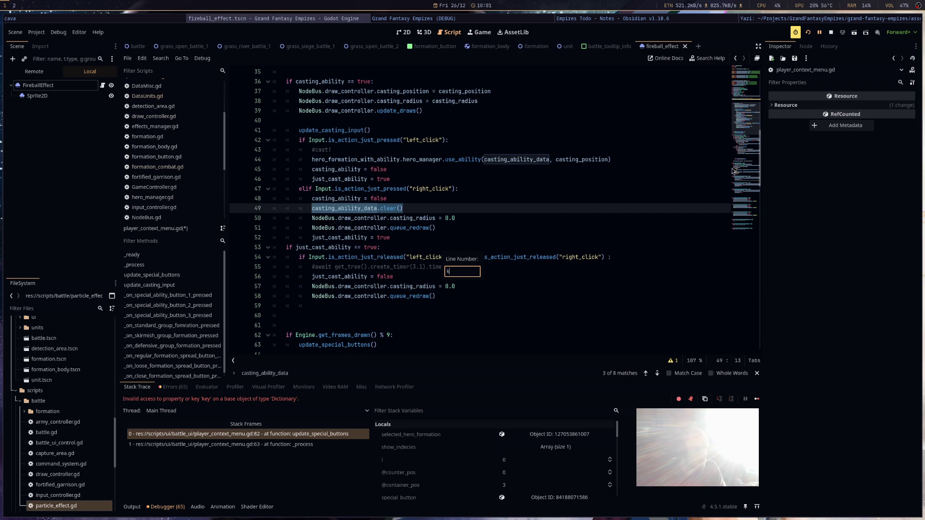
{"action": "key", "text": "ctrl+k"}
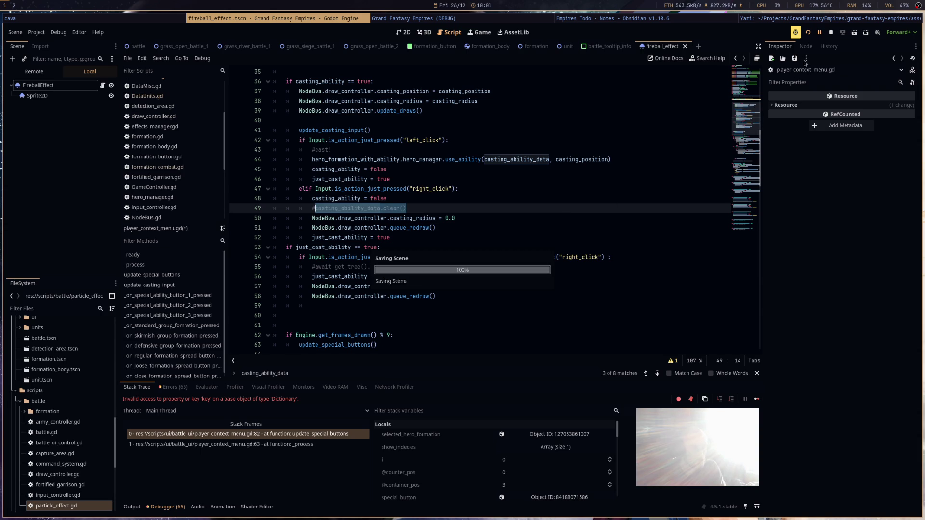
{"action": "left_click", "coordinate": [808, 33]}
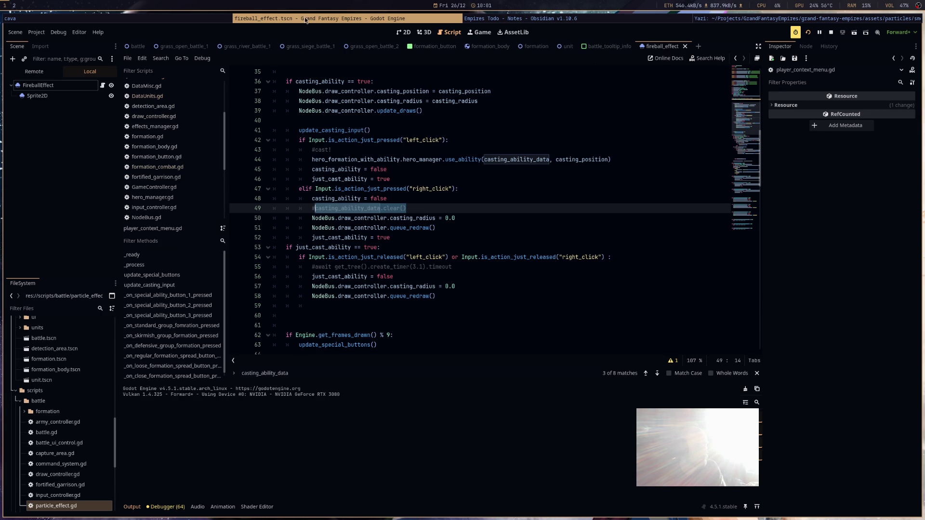
Restart the game, pan the battlefield and cast a fireball at a blue unit.
{"action": "left_click", "coordinate": [831, 31]}
{"action": "left_click", "coordinate": [808, 32]}
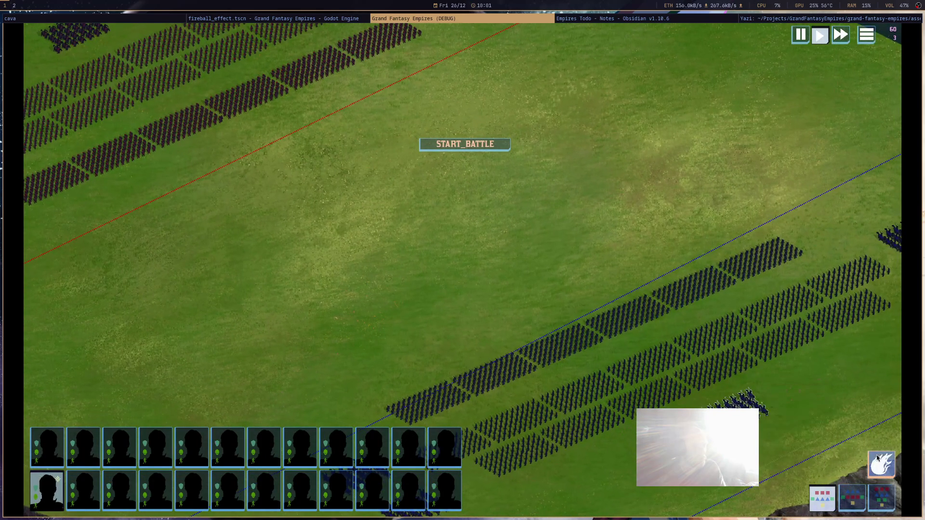
{"action": "mouse_move", "coordinate": [685, 303]}
{"action": "mouse_move", "coordinate": [791, 338]}
{"action": "left_mouse_down"}
{"action": "mouse_move", "coordinate": [701, 345]}
{"action": "mouse_move", "coordinate": [562, 400]}
{"action": "left_mouse_up"}
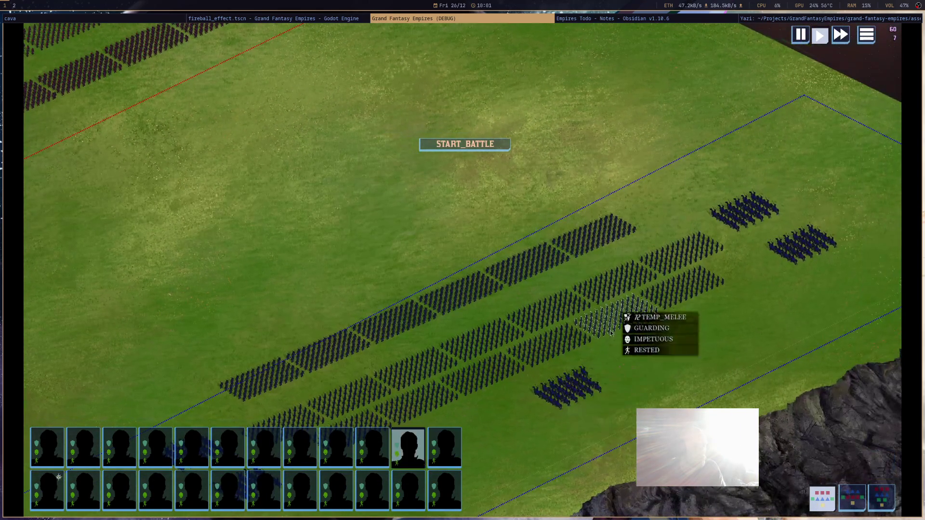
{"action": "left_click", "coordinate": [881, 465]}
{"action": "left_click", "coordinate": [533, 275]}
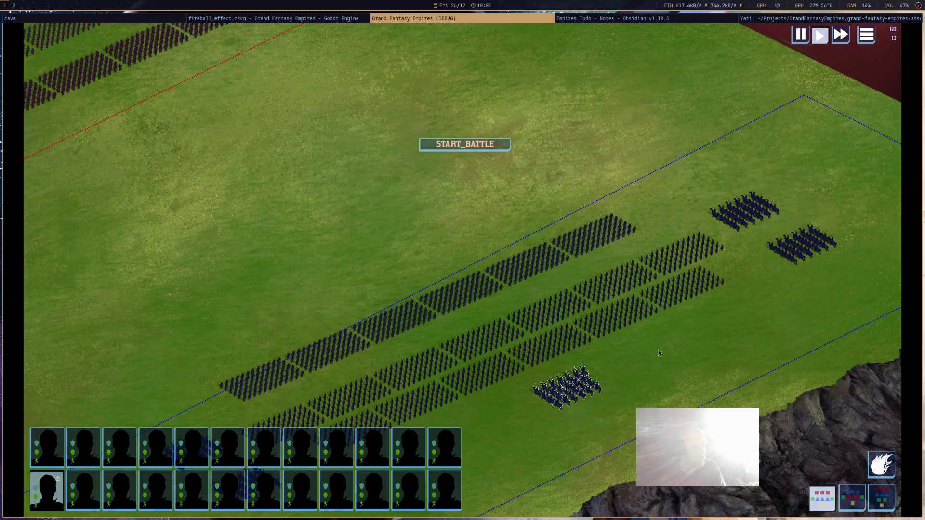
{"action": "left_click_drag", "start_coordinate": [606, 363], "coordinate": [771, 348]}
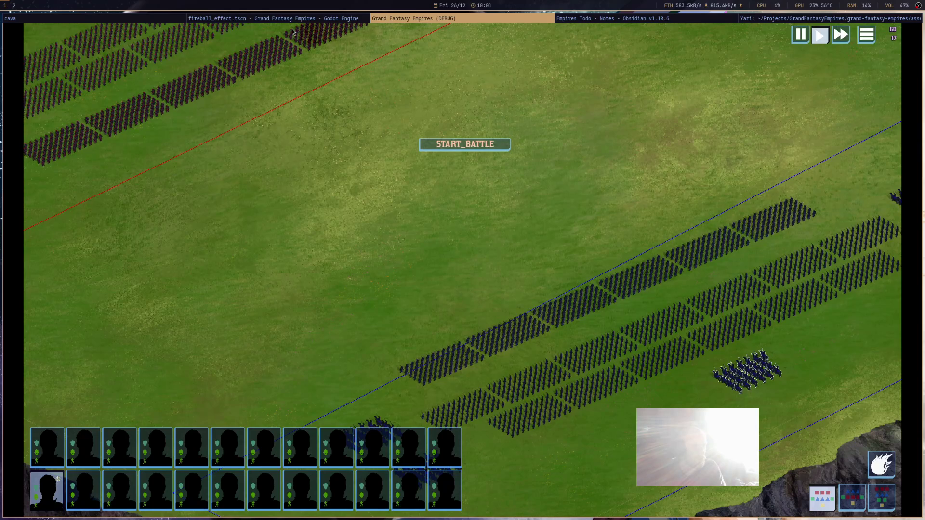
Back in the editor, append the comment '#there may be a duplication error i cant find' to line 49.
{"action": "left_click", "coordinate": [304, 19]}
{"action": "left_click", "coordinate": [442, 209]}
{"action": "type", "text": "#t"}
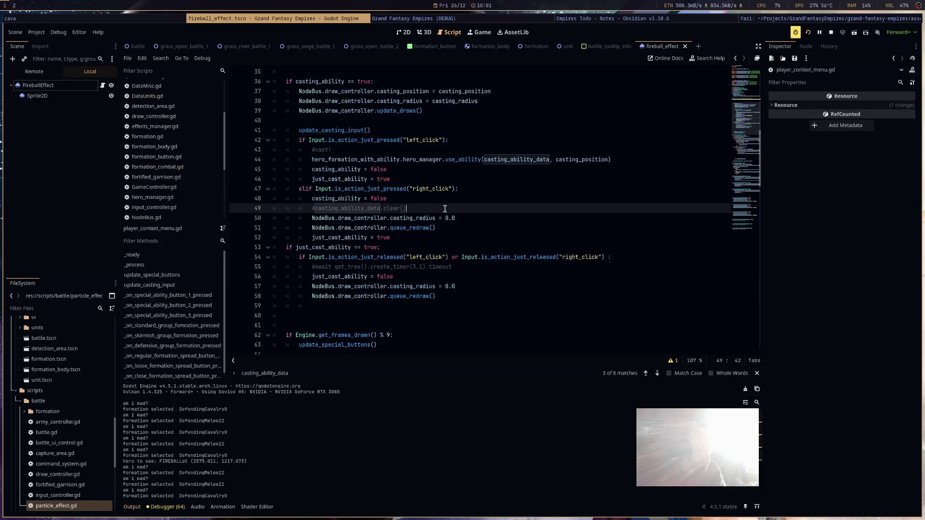
{"action": "type", "text": "here ma"}
{"action": "type", "text": "y be a duplication error i cant find"}
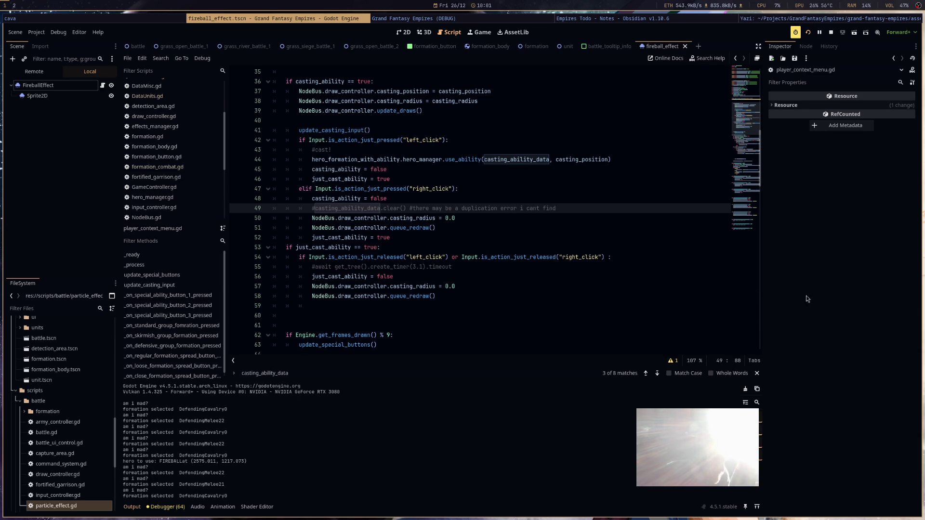
Review the script and undo an accidental line break on line 49.
{"action": "scroll", "coordinate": [598, 268], "scroll_direction": "down", "scroll_amount": 4}
{"action": "scroll", "coordinate": [598, 268], "scroll_direction": "down", "scroll_amount": 2}
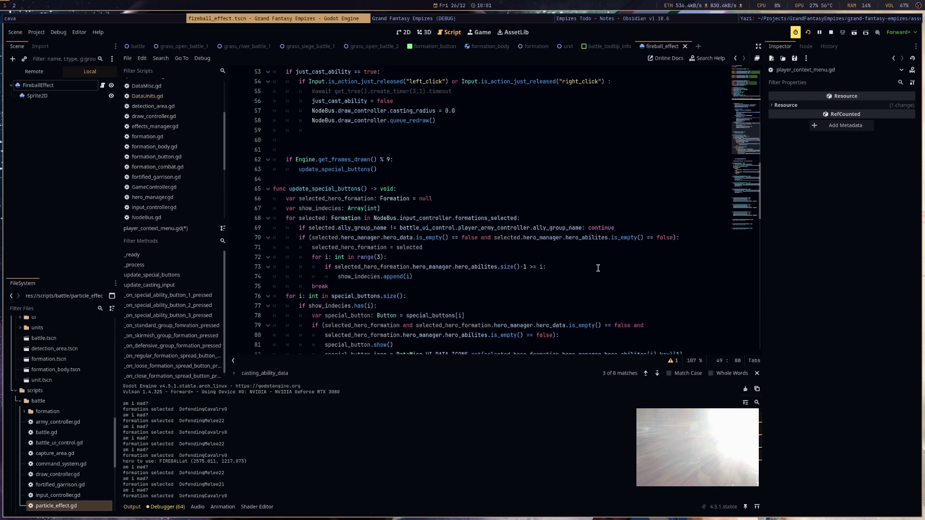
{"action": "scroll", "coordinate": [598, 268], "scroll_direction": "down", "scroll_amount": 3}
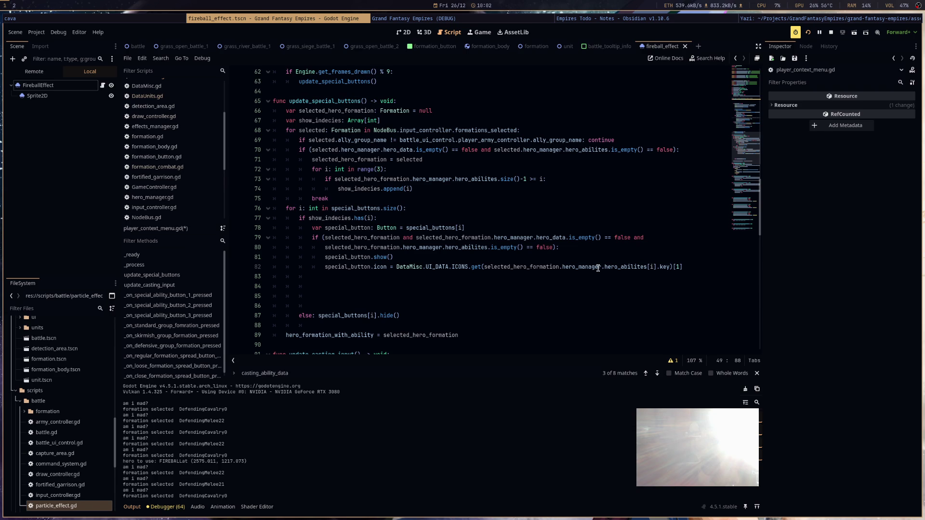
{"action": "scroll", "coordinate": [598, 268], "scroll_direction": "up", "scroll_amount": 12}
{"action": "left_click", "coordinate": [364, 295]}
{"action": "scroll", "coordinate": [563, 291], "scroll_direction": "down", "scroll_amount": 13}
{"action": "scroll", "coordinate": [528, 325], "scroll_direction": "down", "scroll_amount": 4}
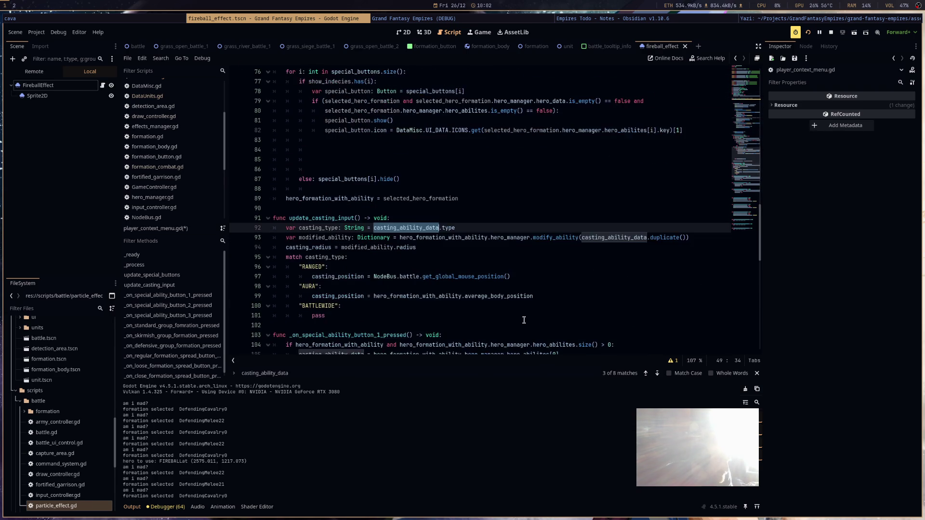
{"action": "key", "text": "Return"}
{"action": "scroll", "coordinate": [520, 315], "scroll_direction": "up", "scroll_amount": 3}
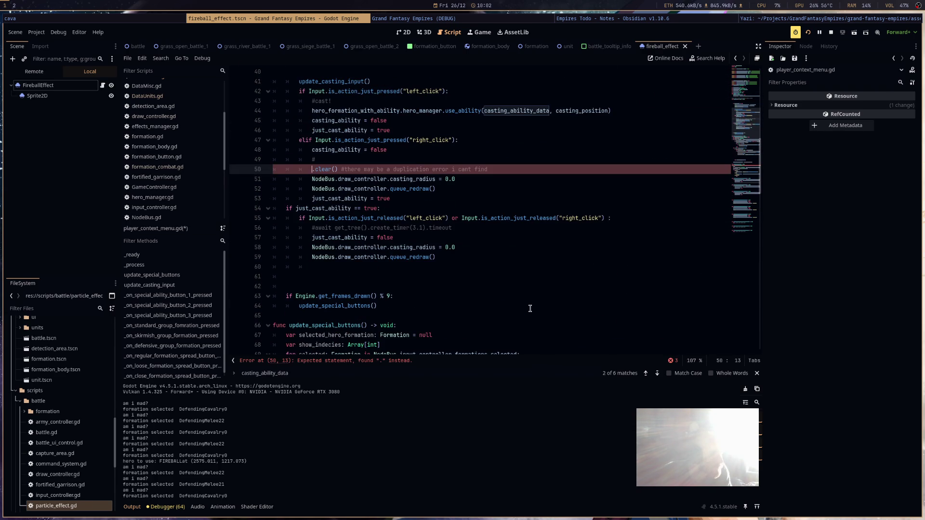
{"action": "key", "text": "ctrl+z"}
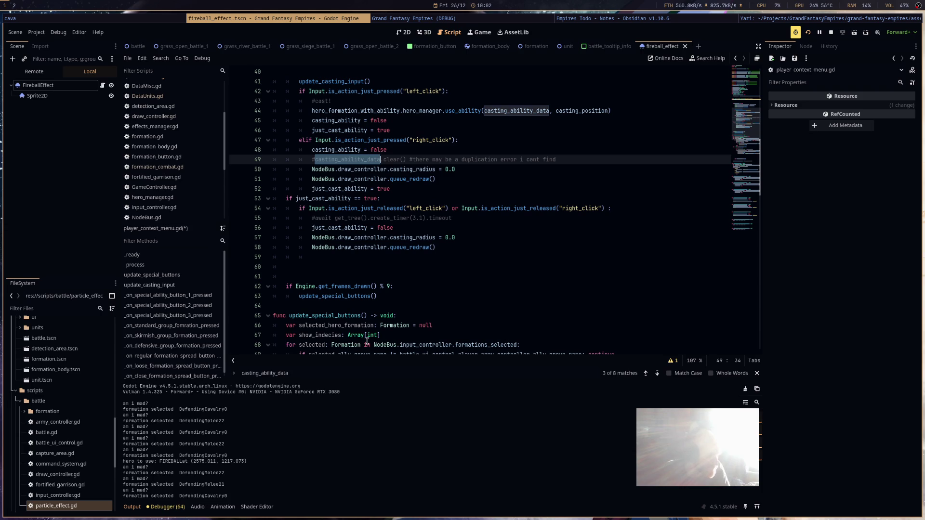
Jump to line 105 and append .duplicate() to the hero ability assignment.
{"action": "left_click", "coordinate": [332, 374]}
{"action": "key", "text": "Return"}
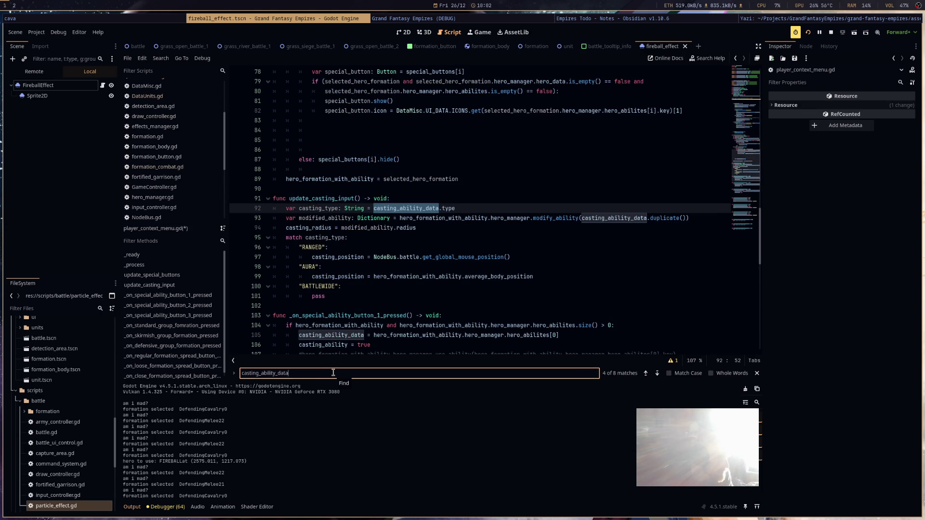
{"action": "key", "text": "Return"}
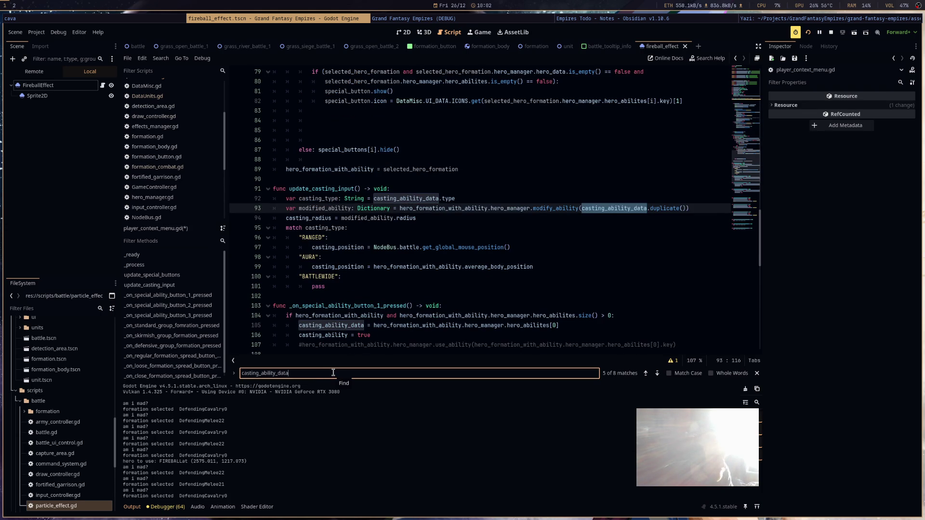
{"action": "key", "text": "Return"}
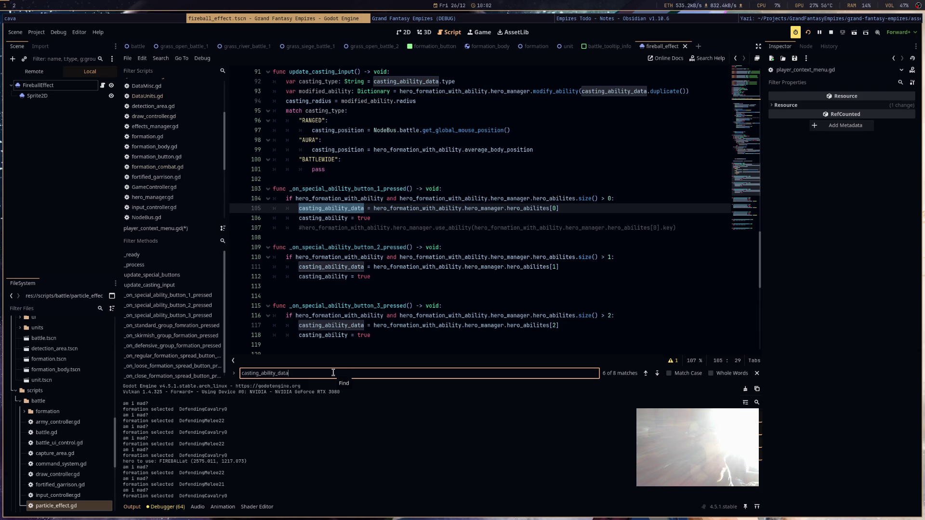
{"action": "left_click", "coordinate": [638, 208]}
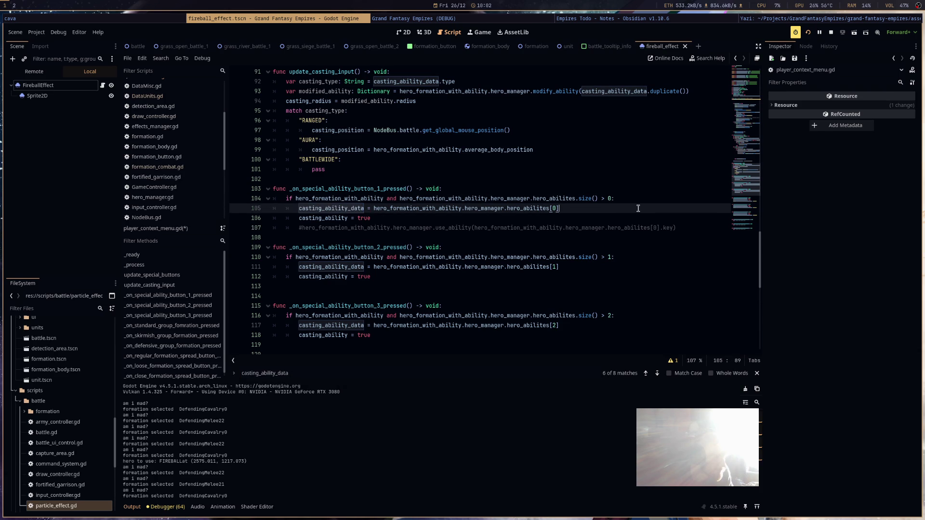
{"action": "type", "text": ".duplicate("}
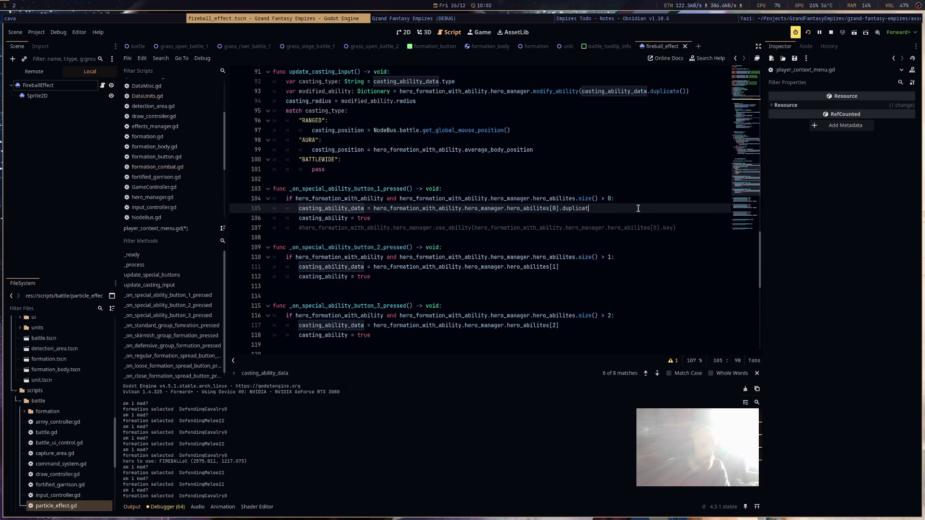
Copy .duplicate() onto the ends of the assignments on lines 111 and 117.
{"action": "key", "text": "ctrl+Left"}
{"action": "key", "text": "ctrl+Left"}
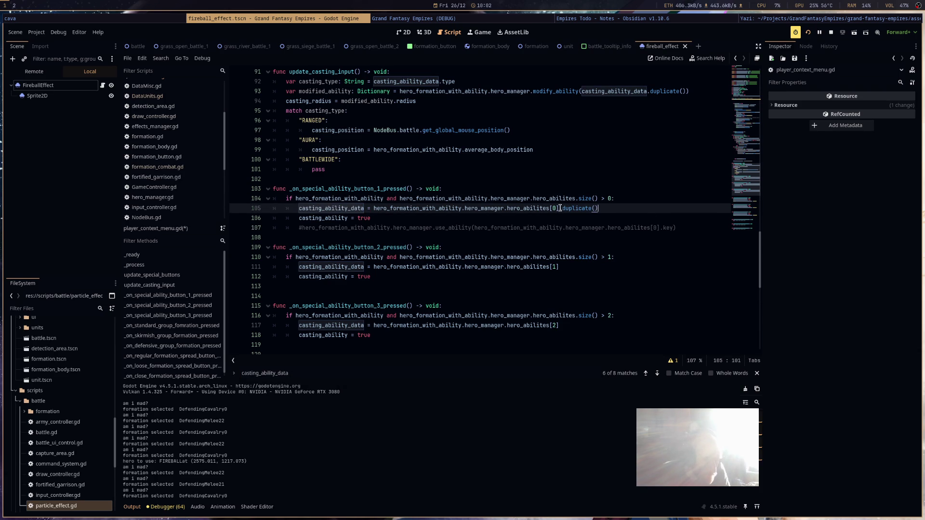
{"action": "key", "text": "shift+End"}
{"action": "key", "text": "ctrl+c"}
{"action": "left_click", "coordinate": [584, 266]}
{"action": "key", "text": "ctrl+v"}
{"action": "left_click", "coordinate": [602, 332]}
{"action": "key", "text": "ctrl+v"}
{"action": "key", "text": "ctrl+z"}
{"action": "left_click", "coordinate": [602, 326]}
{"action": "key", "text": "ctrl+v"}
Remove .duplicate() from the modify_ability call on line 93 and return to line 49.
{"action": "double_click", "coordinate": [668, 91]}
{"action": "key", "text": "BackSpace"}
{"action": "key", "text": "BackSpace"}
{"action": "key", "text": "Delete"}
{"action": "key", "text": "Delete"}
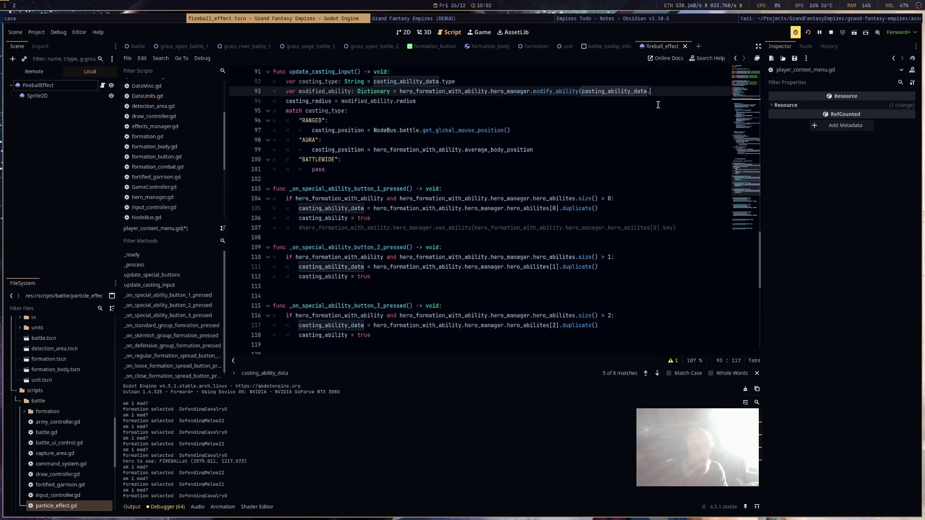
{"action": "type", "text": ")"}
{"action": "left_click", "coordinate": [679, 144]}
{"action": "scroll", "coordinate": [661, 220], "scroll_direction": "up", "scroll_amount": 9}
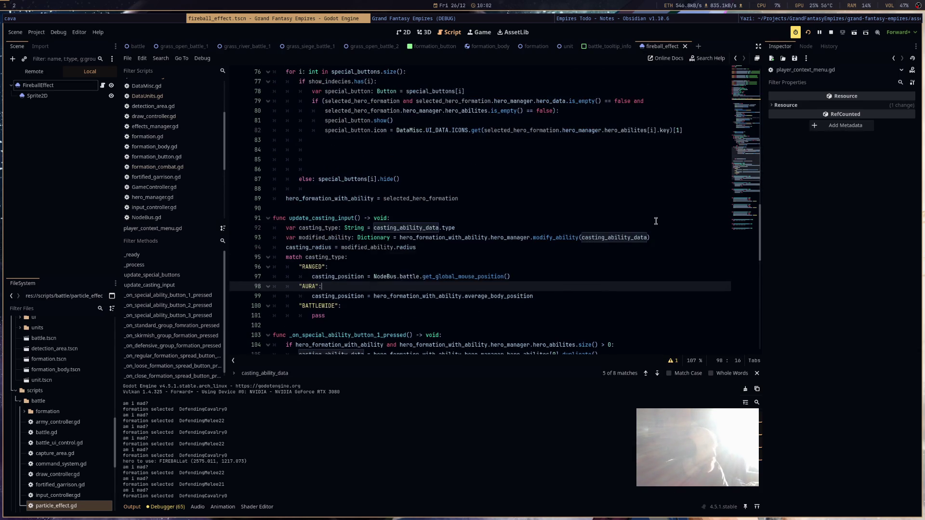
{"action": "scroll", "coordinate": [378, 208], "scroll_direction": "up", "scroll_amount": 2}
{"action": "scroll", "coordinate": [379, 208], "scroll_direction": "up", "scroll_amount": 5}
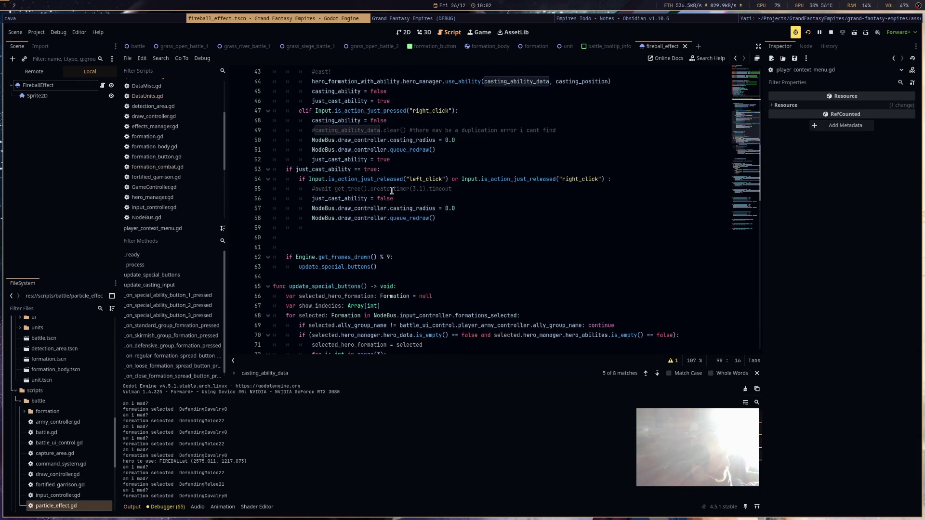
{"action": "left_click", "coordinate": [316, 130]}
Uncomment line 49's clear(), rerun, cast hero 1's fireball on a formation, then close the game.
{"action": "key", "text": "BackSpace"}
{"action": "left_click", "coordinate": [809, 32]}
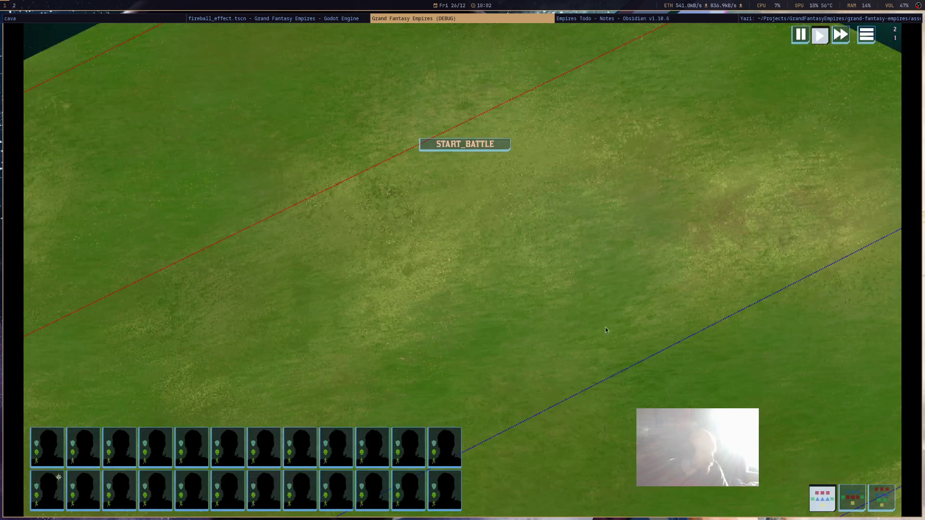
{"action": "key", "text": "1"}
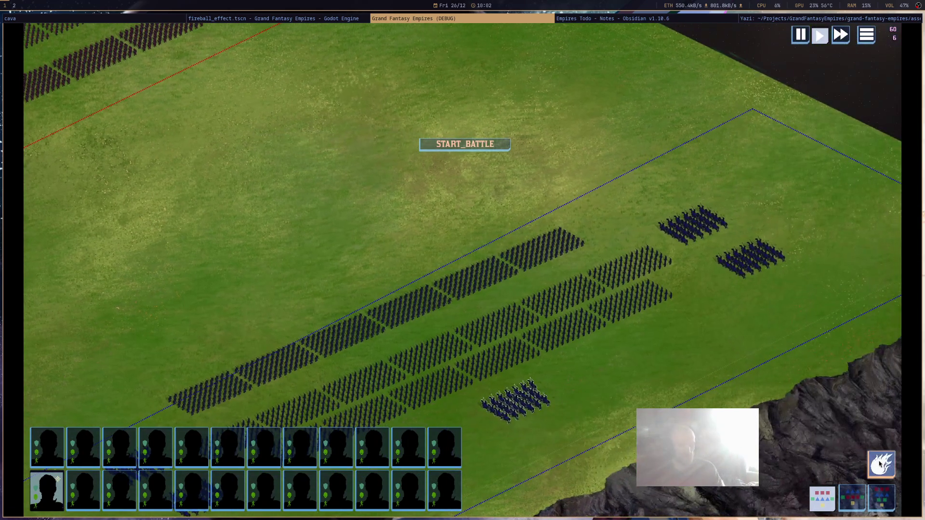
{"action": "left_click", "coordinate": [879, 464]}
{"action": "left_click", "coordinate": [557, 265]}
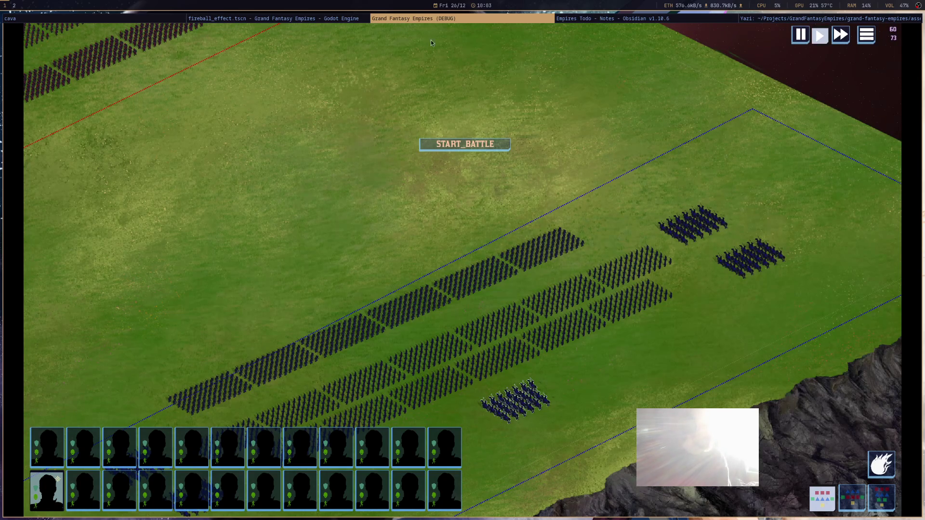
{"action": "middle_click", "coordinate": [486, 21]}
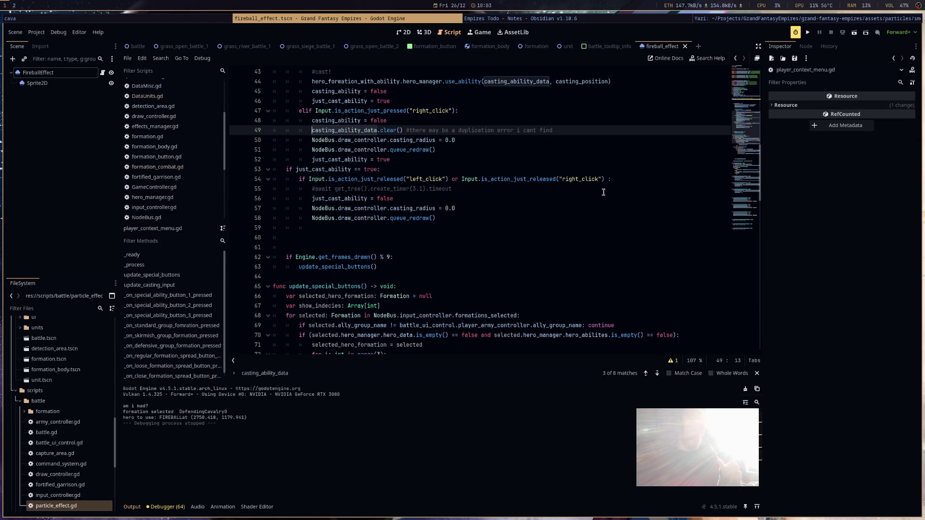
Switch to the 2D scene view and select the FireballEffect node.
{"action": "left_click", "coordinate": [424, 32]}
{"action": "left_click", "coordinate": [403, 31]}
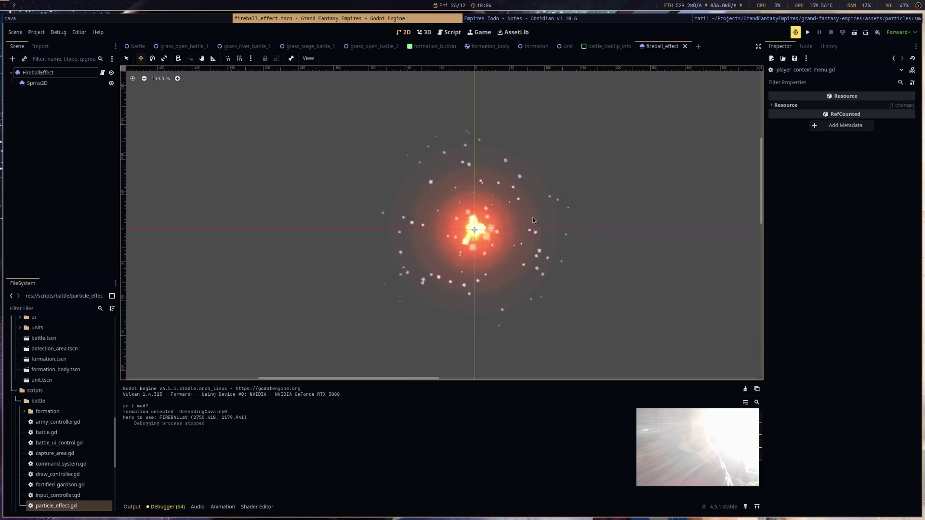
{"action": "left_click", "coordinate": [41, 75]}
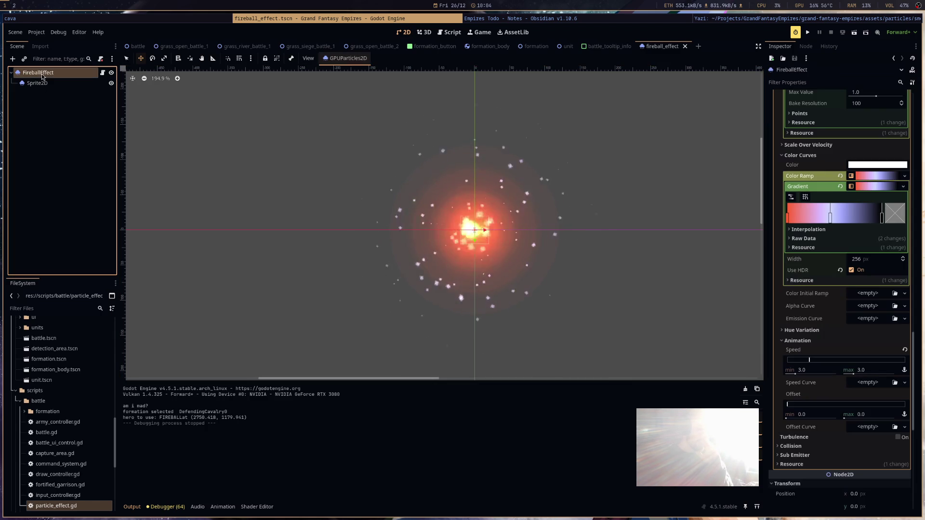
{"action": "scroll", "coordinate": [860, 211], "scroll_direction": "up", "scroll_amount": 10}
{"action": "scroll", "coordinate": [860, 213], "scroll_direction": "up", "scroll_amount": 3}
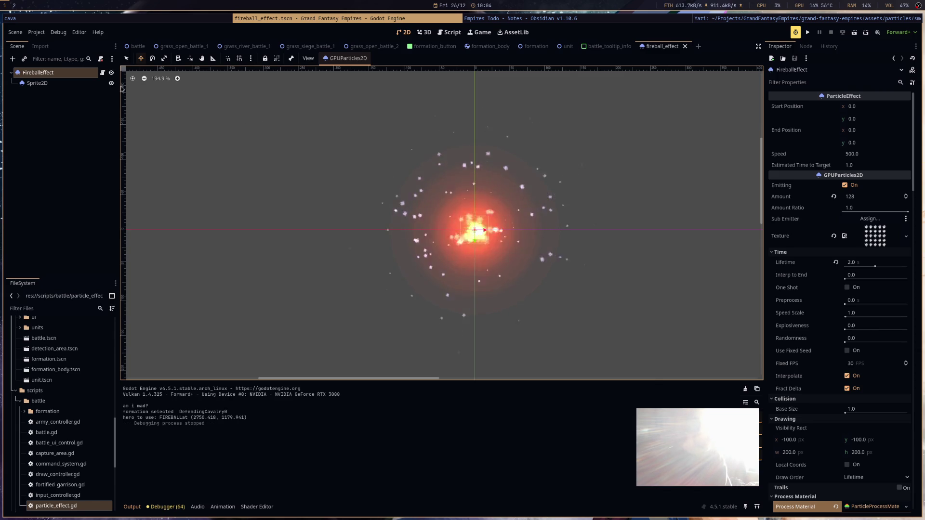
Add a Node2D child under FireballEffect, rename it Explosion, and save the scene.
{"action": "right_click", "coordinate": [78, 72]}
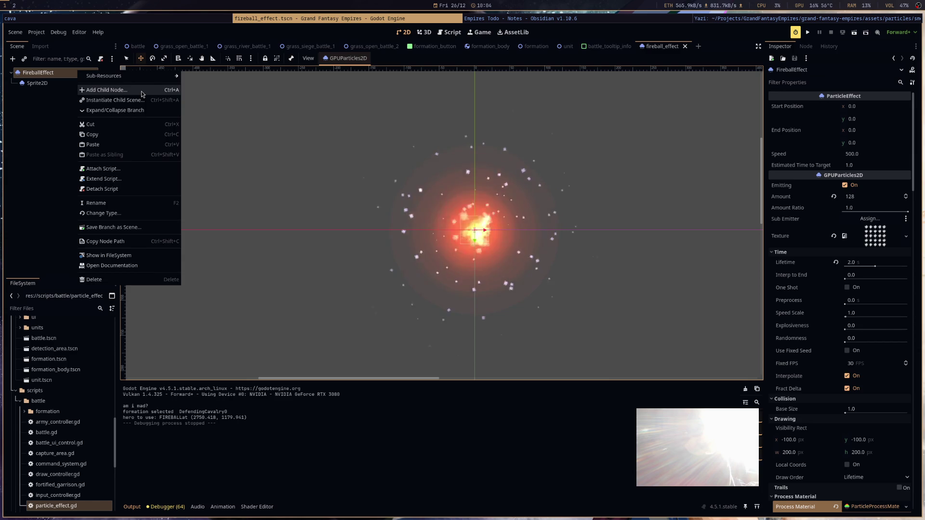
{"action": "left_click", "coordinate": [143, 94]}
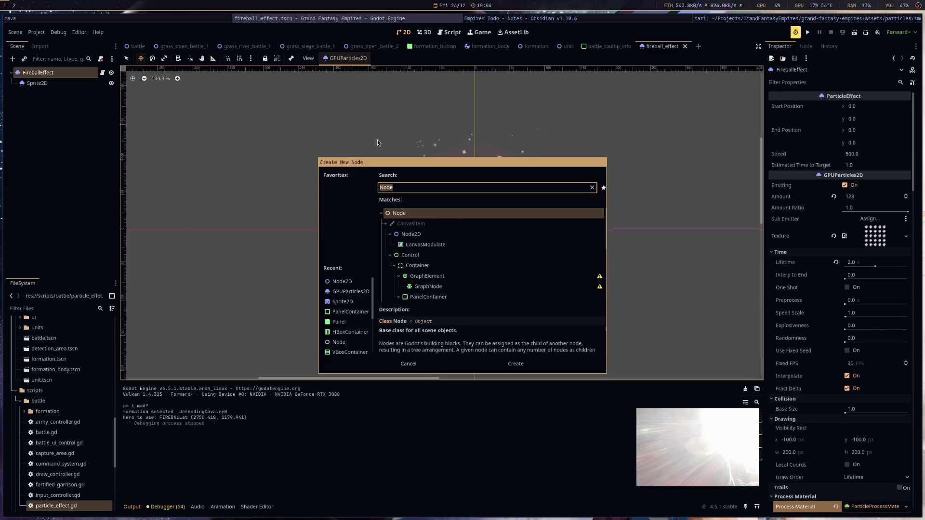
{"action": "left_click", "coordinate": [443, 236]}
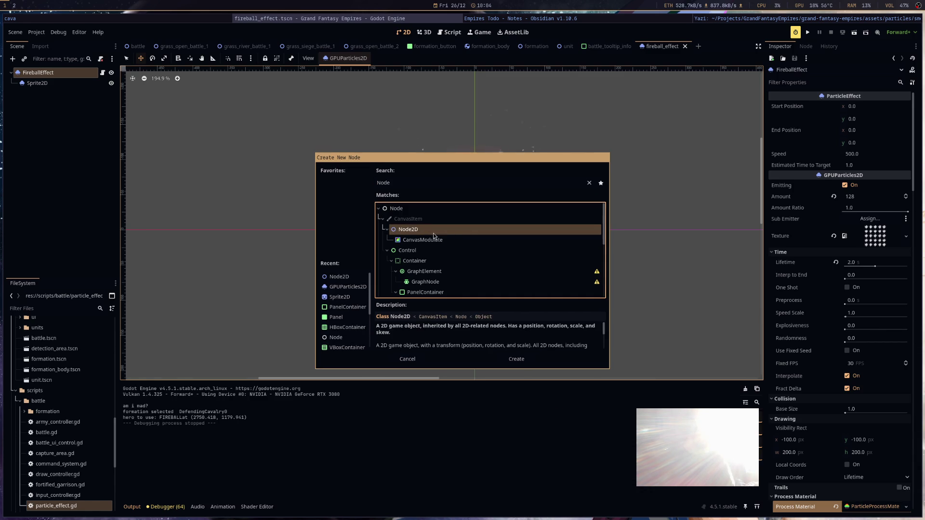
{"action": "double_click", "coordinate": [433, 234]}
{"action": "double_click", "coordinate": [54, 94]}
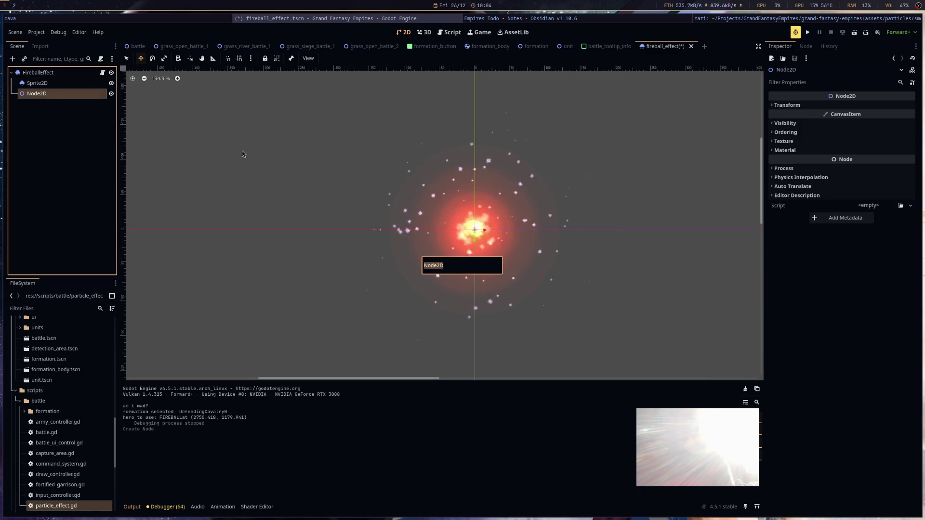
{"action": "type", "text": "Explosion"}
{"action": "key", "text": "Return"}
{"action": "key", "text": "ctrl+s"}
Bring up the context menu for the Explosion node.
{"action": "right_click", "coordinate": [74, 95]}
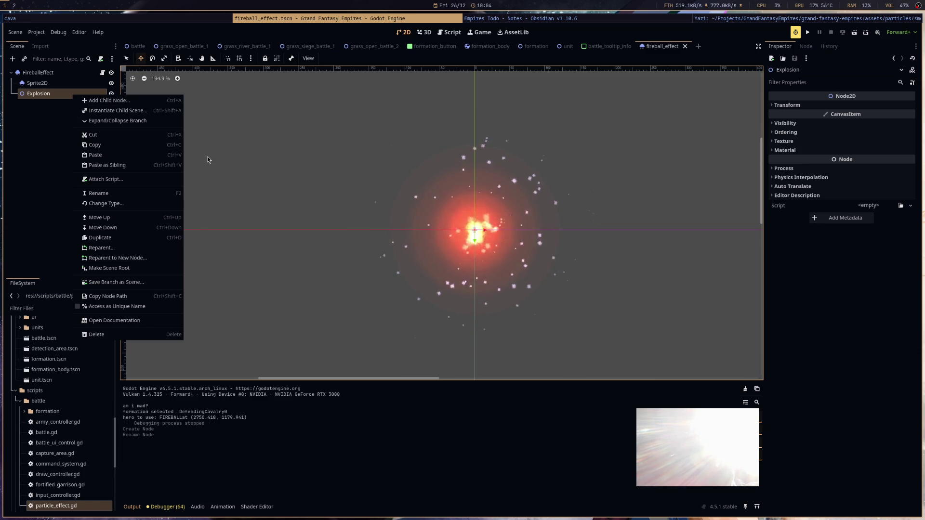
{"action": "left_click", "coordinate": [47, 154]}
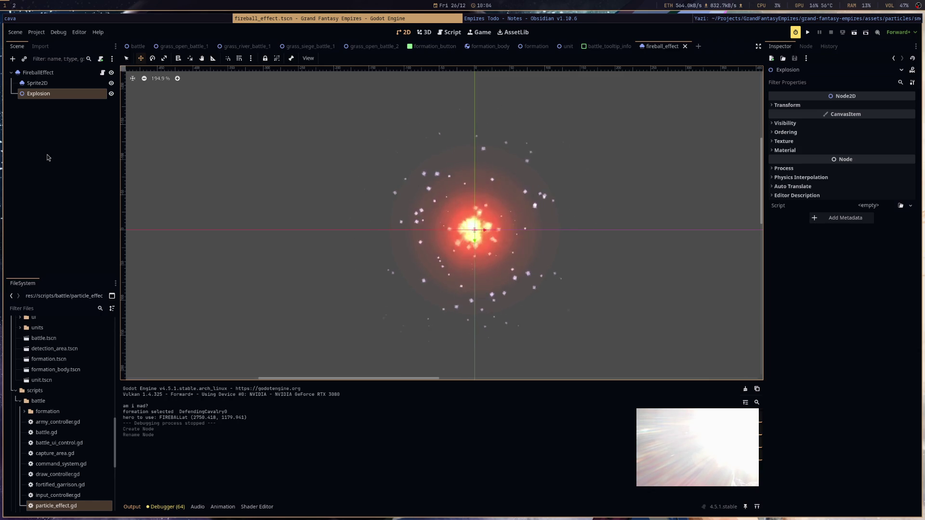
{"action": "right_click", "coordinate": [63, 95]}
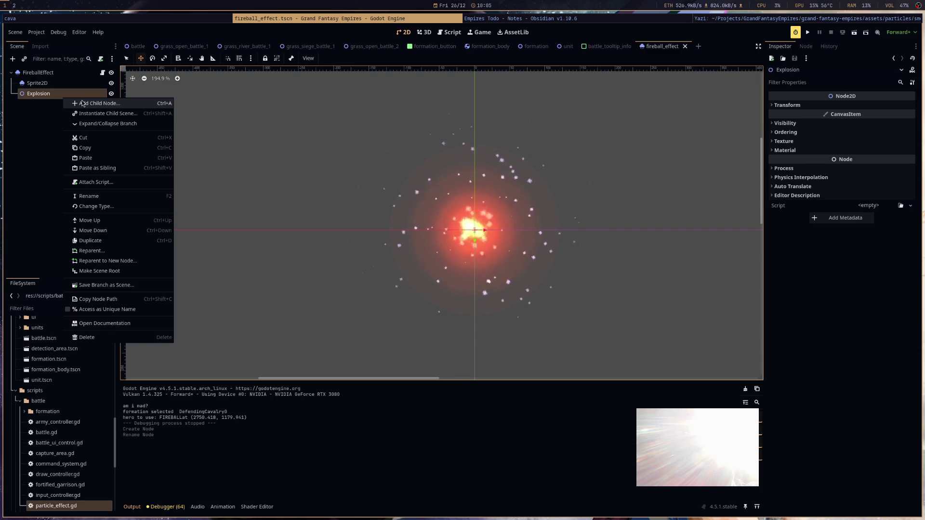
Add an AnimationPlayer child to Explosion via an 'anim' search and save the scene.
{"action": "left_click", "coordinate": [83, 103]}
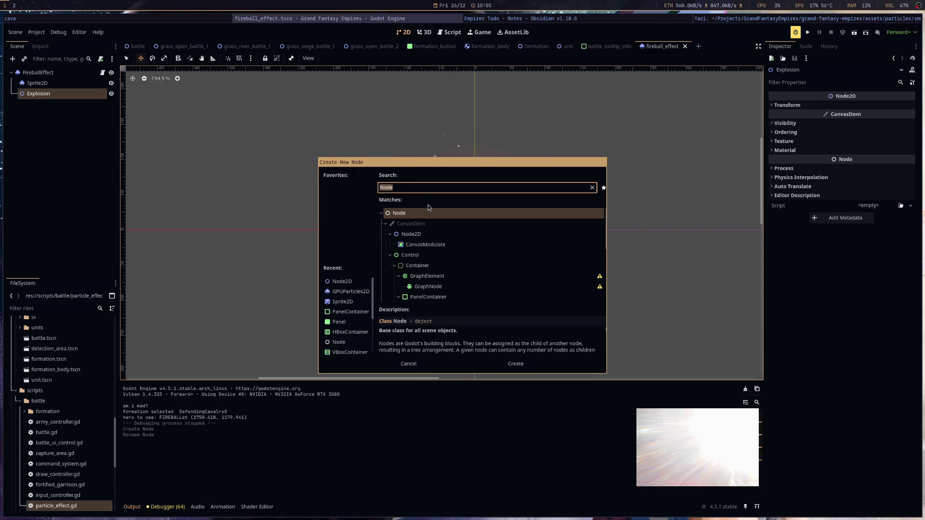
{"action": "type", "text": "anim"}
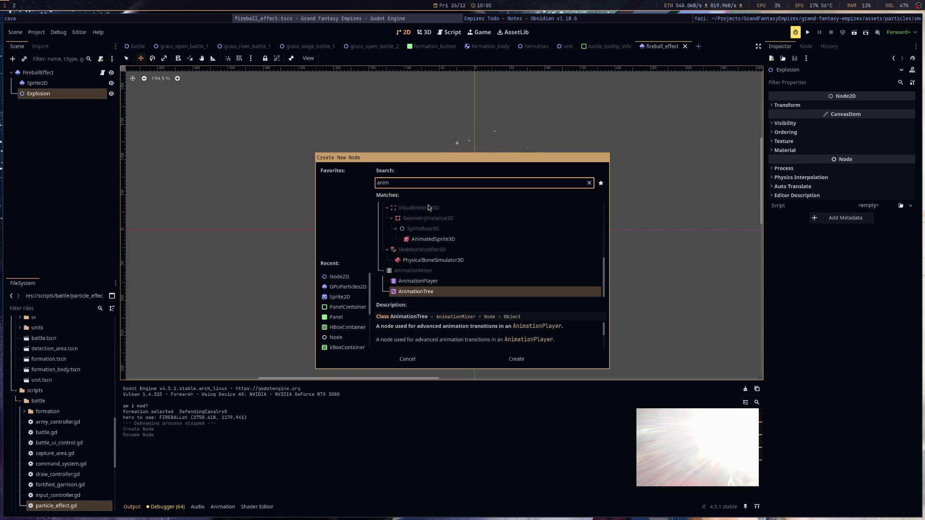
{"action": "key", "text": "Up"}
{"action": "key", "text": "Return"}
{"action": "key", "text": "ctrl+s"}
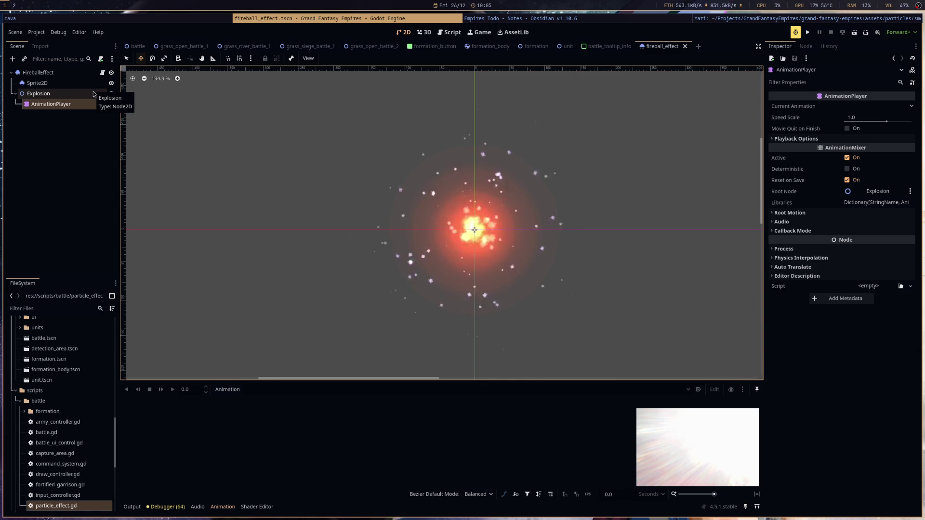
Reselect the Explosion node and dismiss its context menu.
{"action": "left_click", "coordinate": [90, 95]}
{"action": "left_click", "coordinate": [82, 105]}
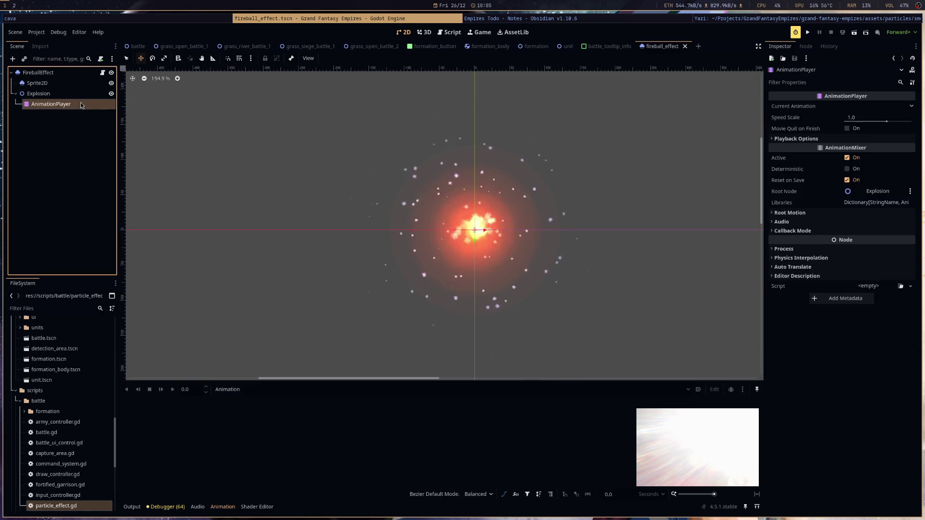
{"action": "right_click", "coordinate": [87, 97]}
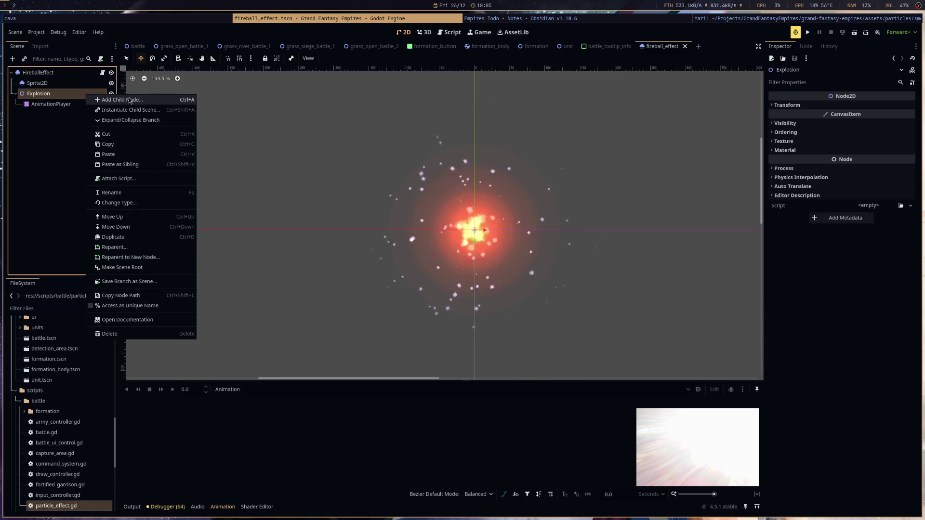
{"action": "left_click", "coordinate": [56, 106]}
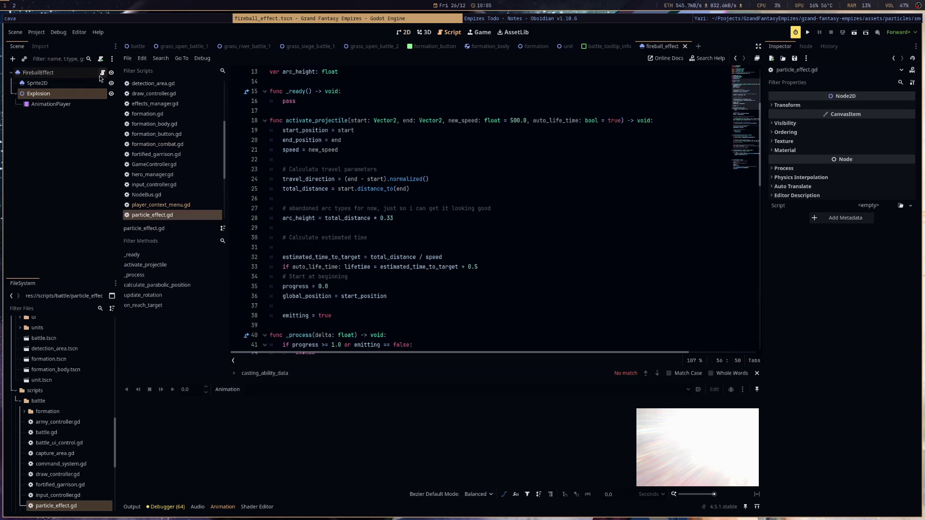
In particle_effect.gd, declare 'var effect_hit_radius: float = 30.0' above _ready.
{"action": "left_click", "coordinate": [102, 73]}
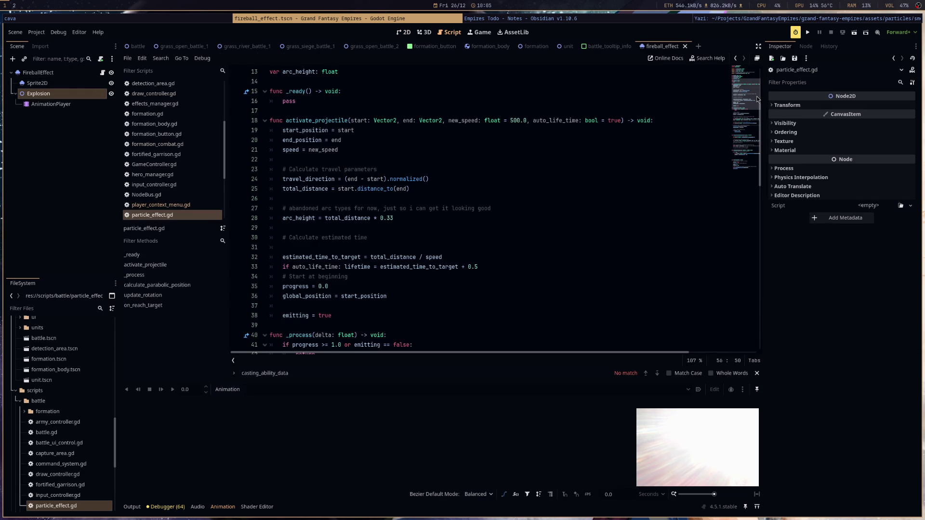
{"action": "left_click_drag", "start_coordinate": [757, 96], "coordinate": [759, 71]}
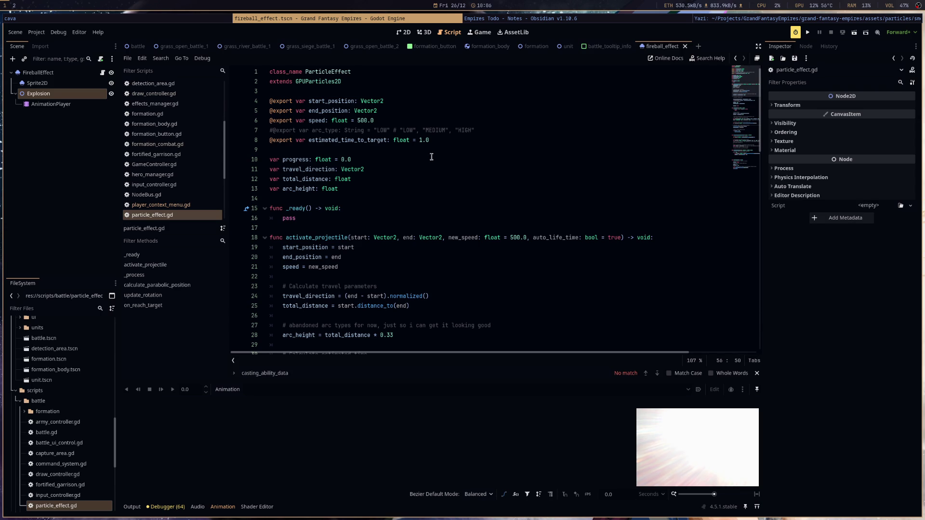
{"action": "left_click", "coordinate": [398, 199]}
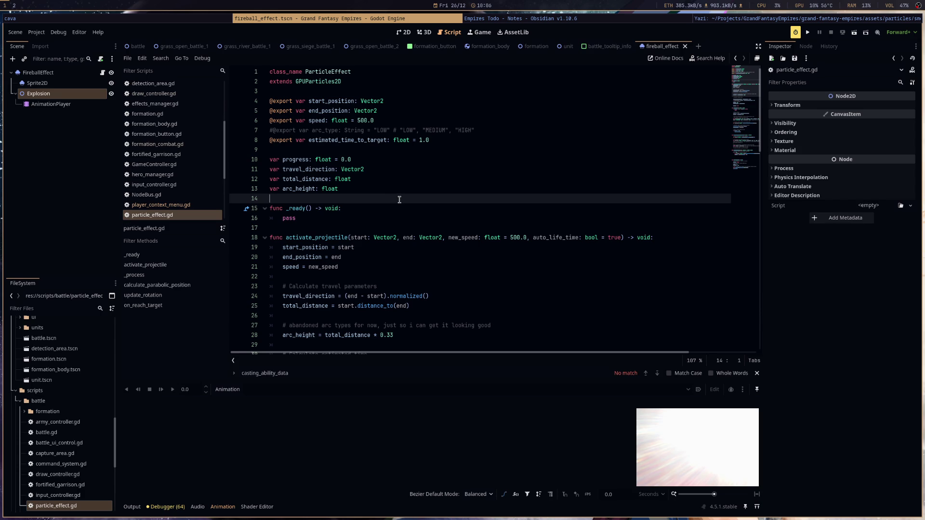
{"action": "key", "text": "Return"}
{"action": "key", "text": "Return"}
{"action": "key", "text": "Return"}
{"action": "key", "text": "Up"}
{"action": "key", "text": "Up"}
{"action": "type", "text": "var explosio"}
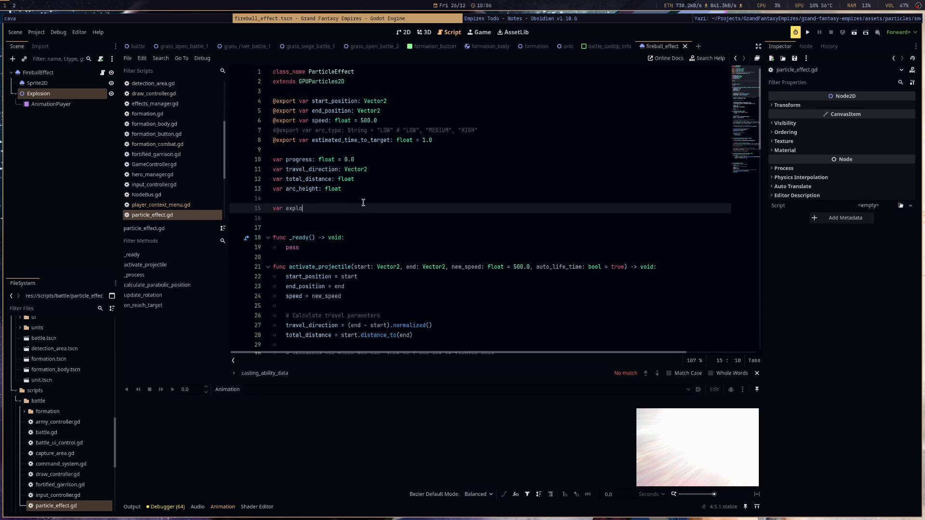
{"action": "key", "text": "BackSpace"}
{"action": "key", "text": "BackSpace"}
{"action": "key", "text": "BackSpace"}
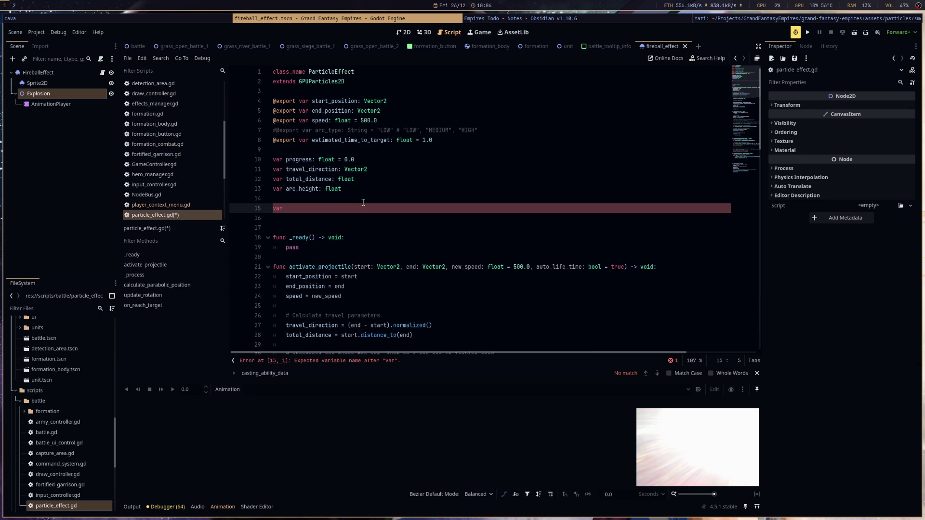
{"action": "type", "text": "effect_h"}
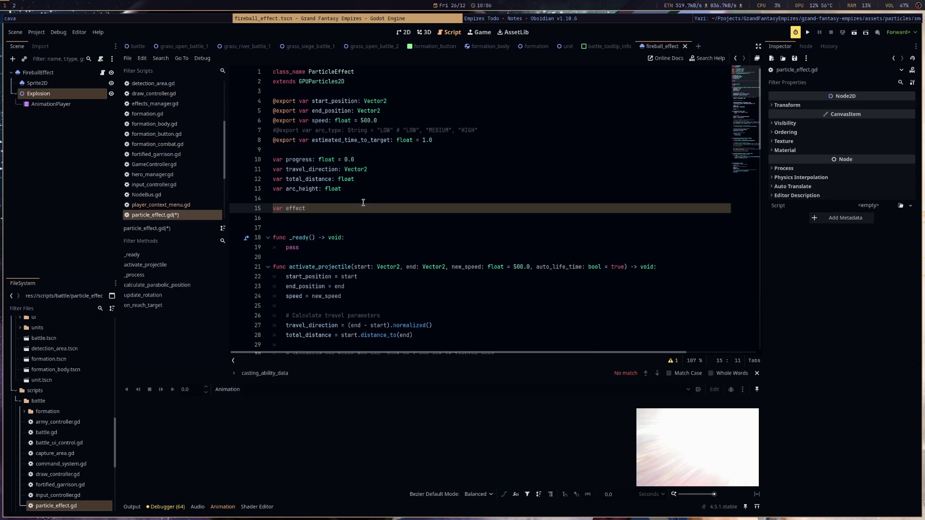
{"action": "type", "text": "it_radius:"}
{"action": "type", "text": " float = "}
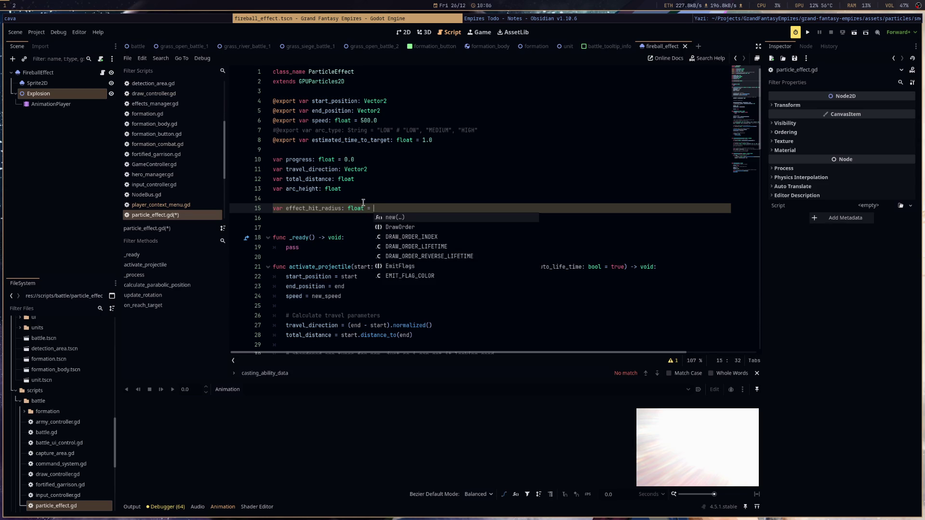
{"action": "type", "text": "30.0"}
{"action": "key", "text": "Return"}
Begin a 'var effect_hit_effect:' declaration on the next line.
{"action": "type", "text": "ar effect_"}
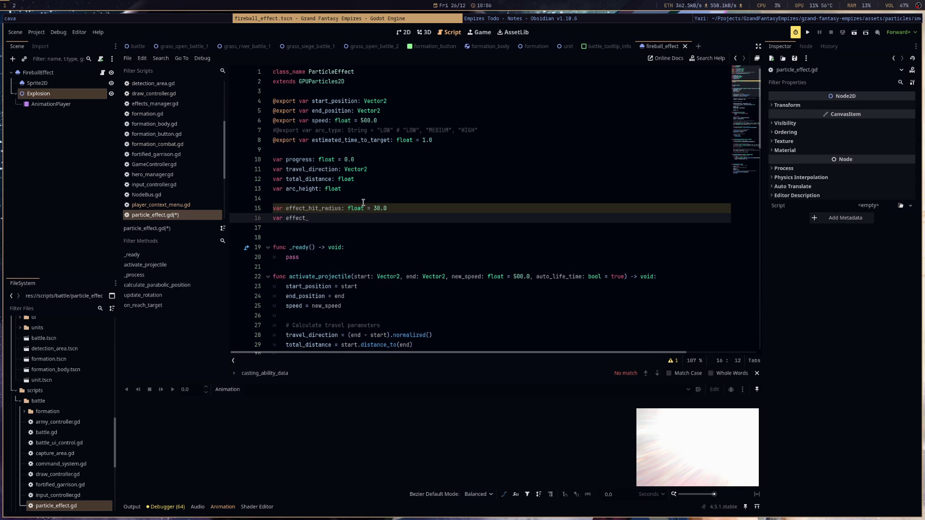
{"action": "type", "text": "hit_damage"}
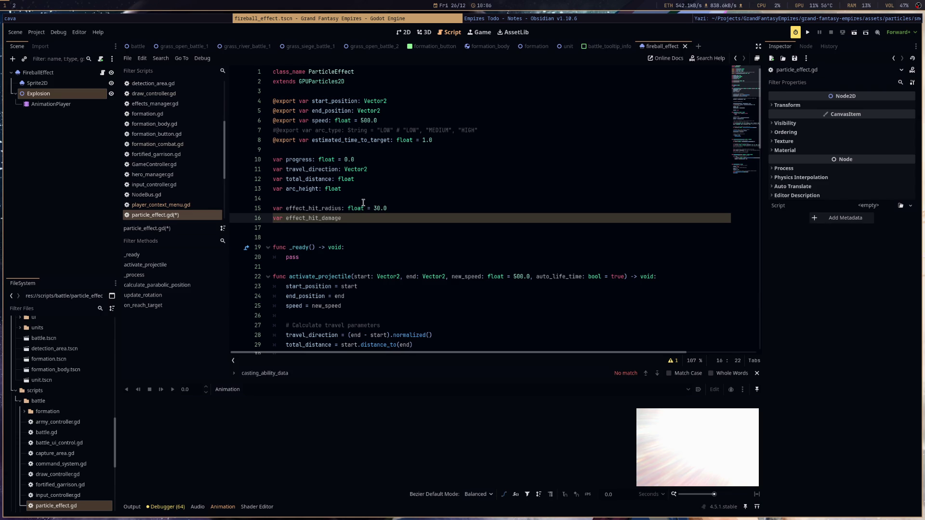
{"action": "key", "text": "BackSpace"}
{"action": "key", "text": "BackSpace"}
{"action": "key", "text": "BackSpace"}
{"action": "type", "text": "effect:"}
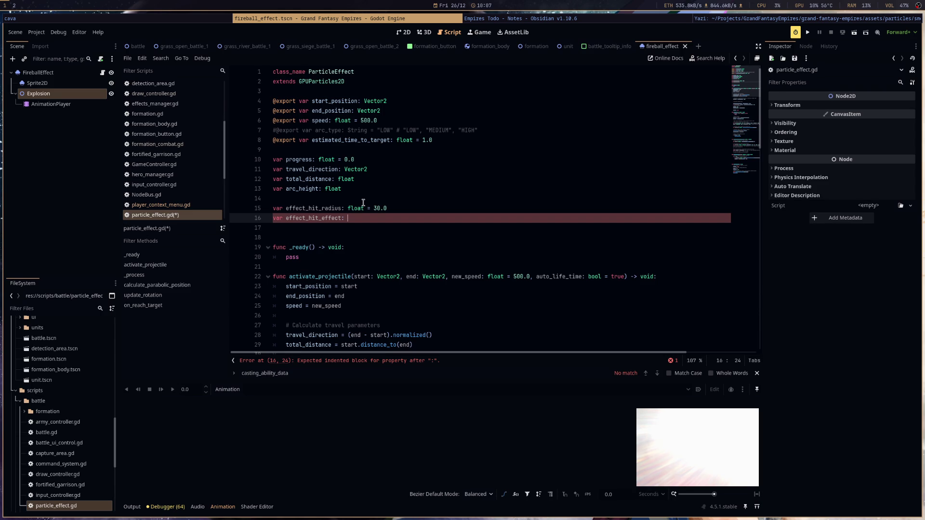
Delete the unfinished effect_hit_effect line and save the script.
{"action": "left_click_drag", "start_coordinate": [368, 219], "coordinate": [268, 217]}
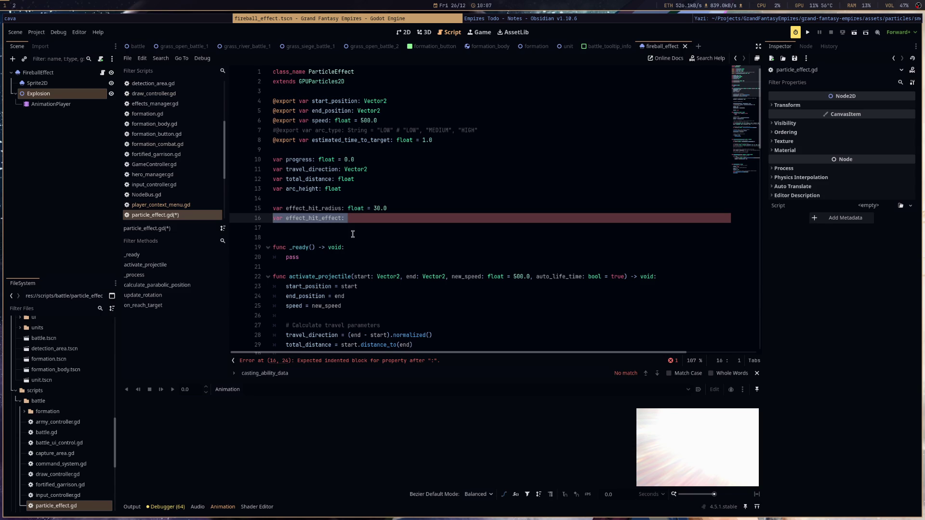
{"action": "left_click_drag", "start_coordinate": [419, 209], "coordinate": [272, 210]}
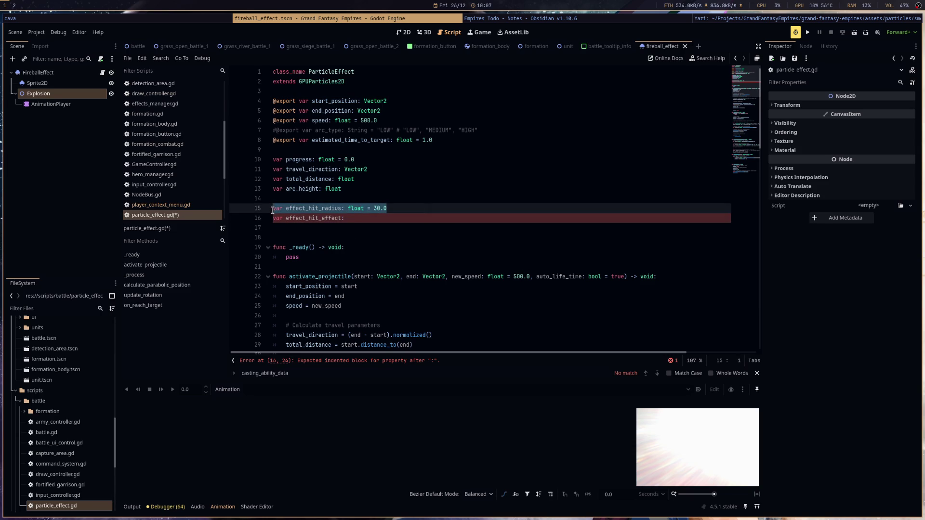
{"action": "left_click_drag", "start_coordinate": [353, 217], "coordinate": [268, 216]}
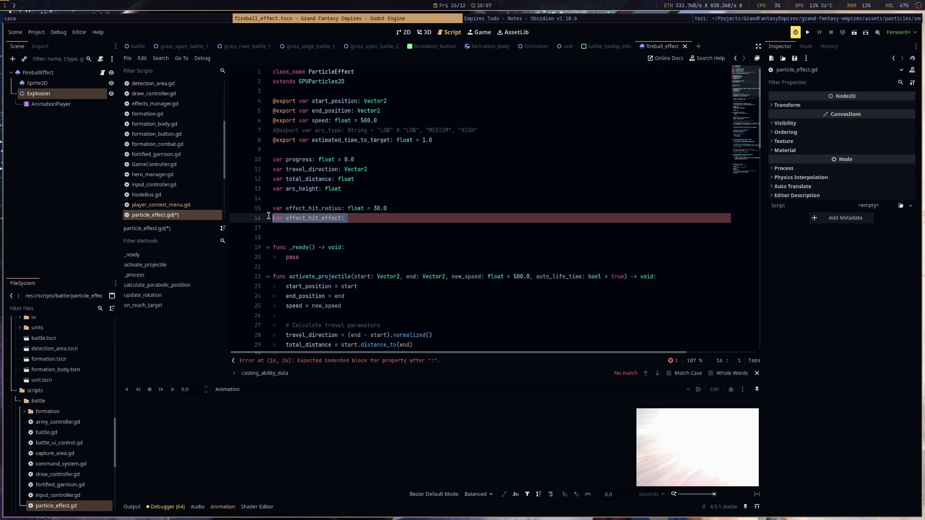
{"action": "left_click_drag", "start_coordinate": [269, 216], "coordinate": [273, 209]}
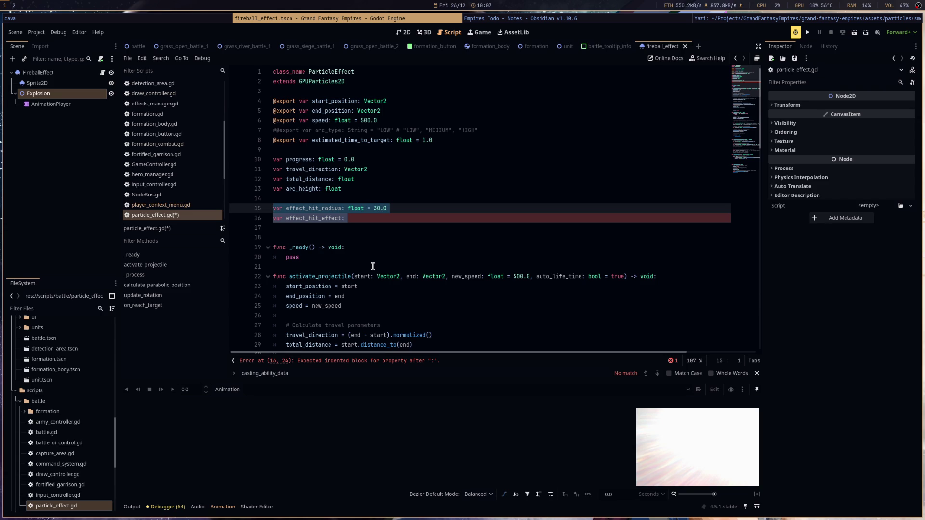
{"action": "key", "text": "shift+Down"}
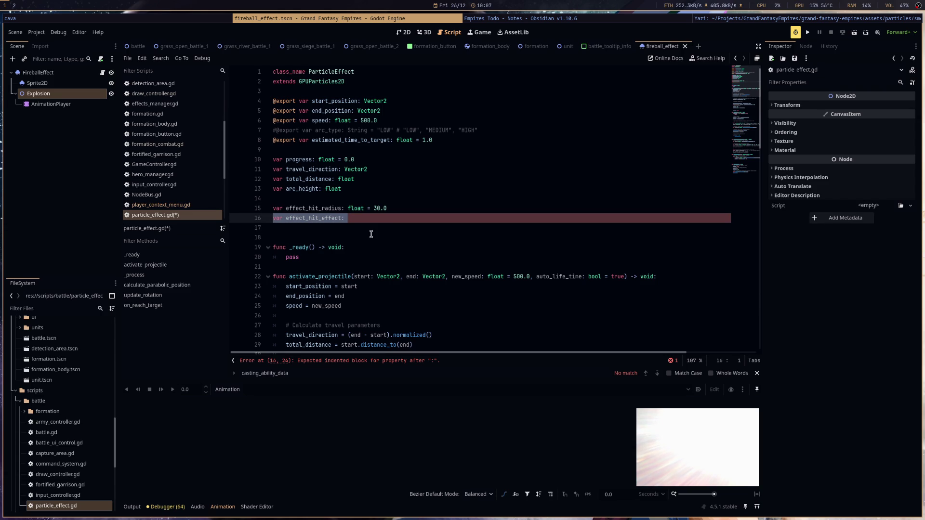
{"action": "key", "text": "BackSpace"}
{"action": "key", "text": "ctrl+s"}
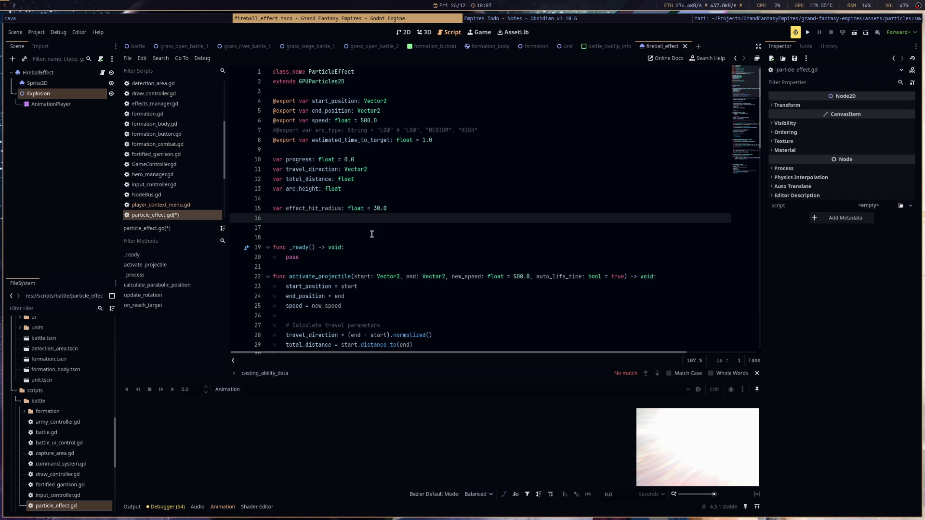
{"action": "key", "text": "shift+Up"}
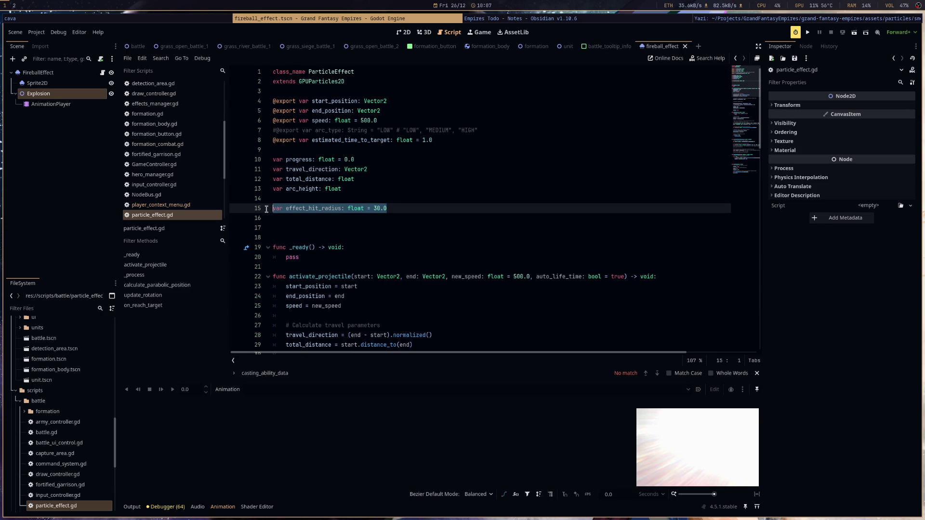
{"action": "left_click", "coordinate": [360, 220]}
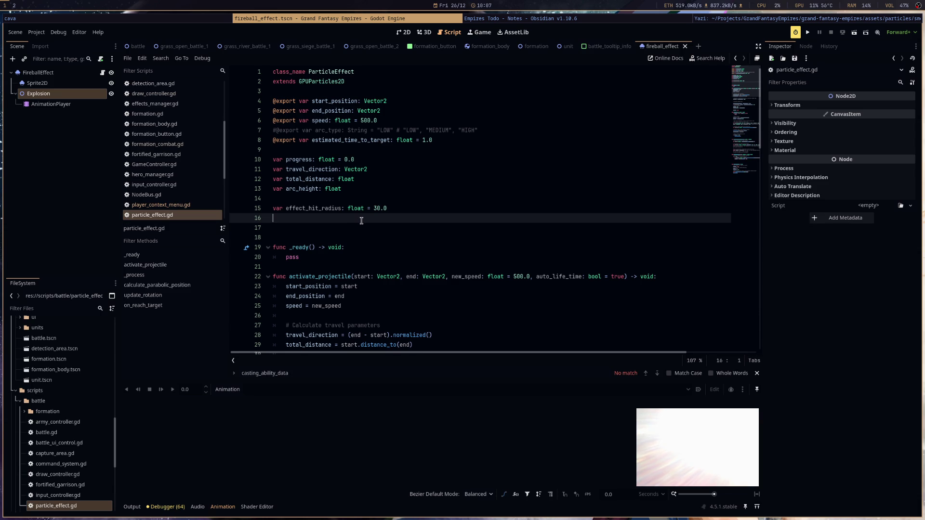
{"action": "type", "text": "@"}
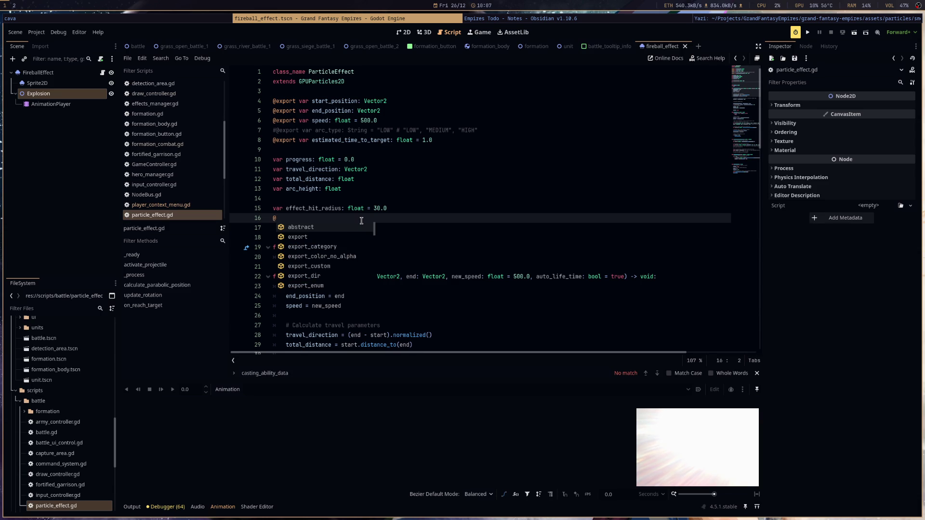
{"action": "key", "text": "Return"}
{"action": "type", "text": "var "}
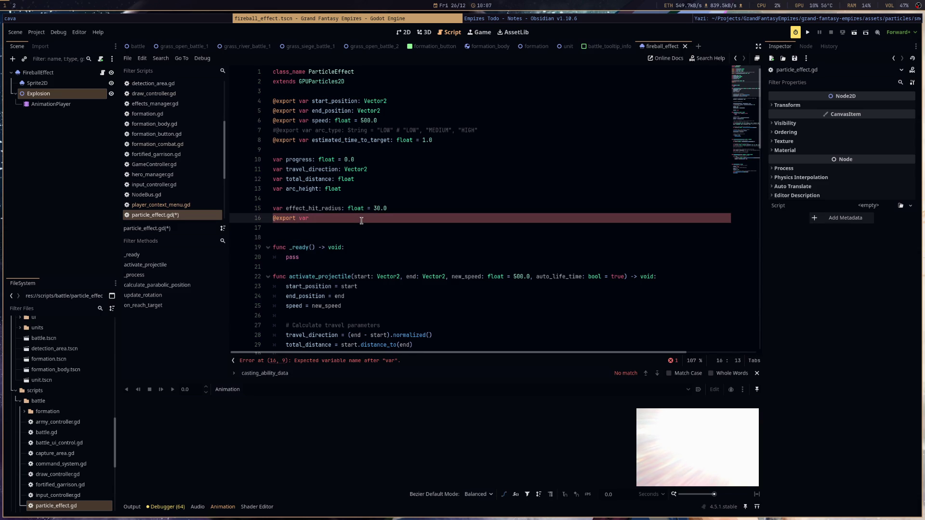
{"action": "type", "text": "effect_on_"}
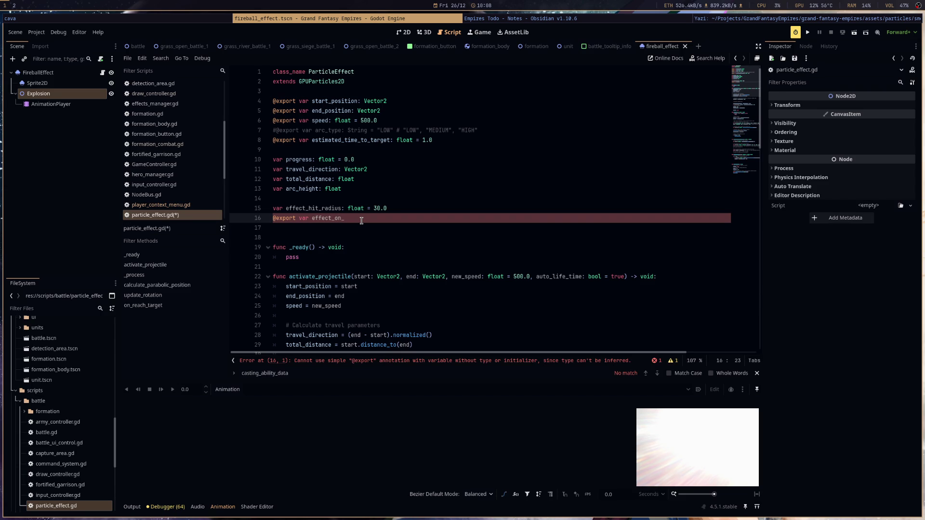
{"action": "type", "text": "end:"}
{"action": "type", "text": " bool = false"}
{"action": "key", "text": "ctrl+s"}
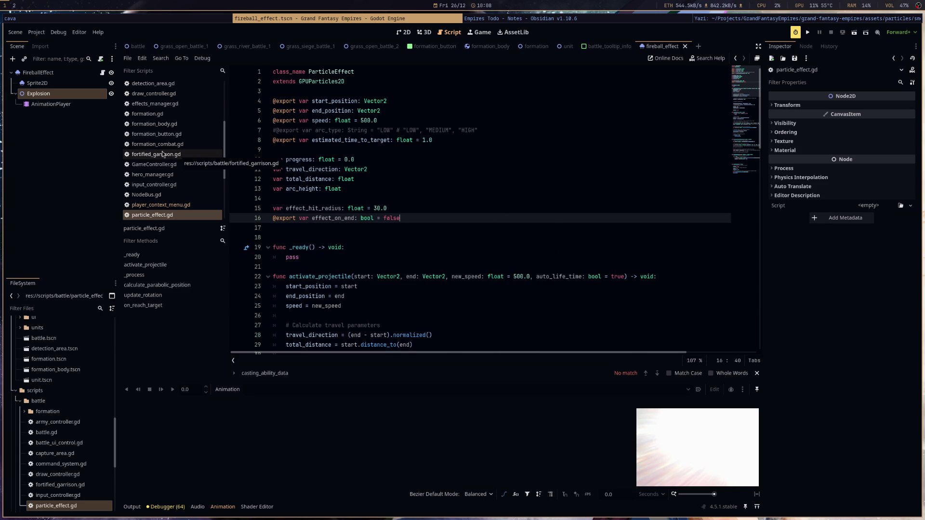
{"action": "left_click", "coordinate": [44, 72]}
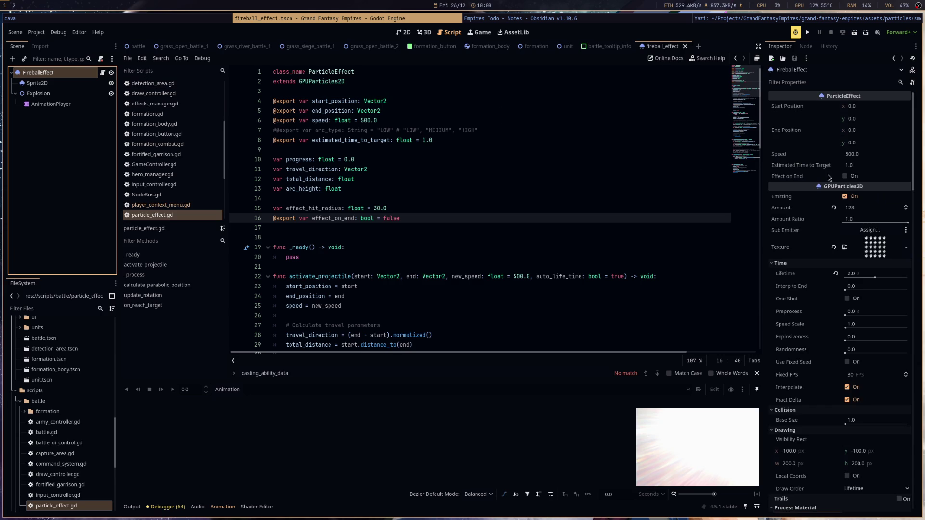
Enable Effect on End on FireballEffect and save the scene.
{"action": "left_click", "coordinate": [846, 177]}
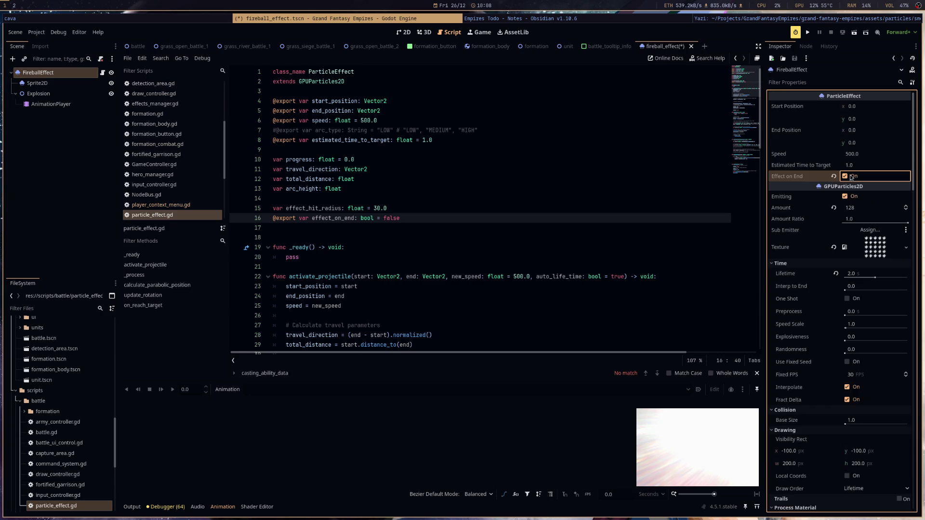
{"action": "double_click", "coordinate": [312, 210]}
{"action": "key", "text": "ctrl+s"}
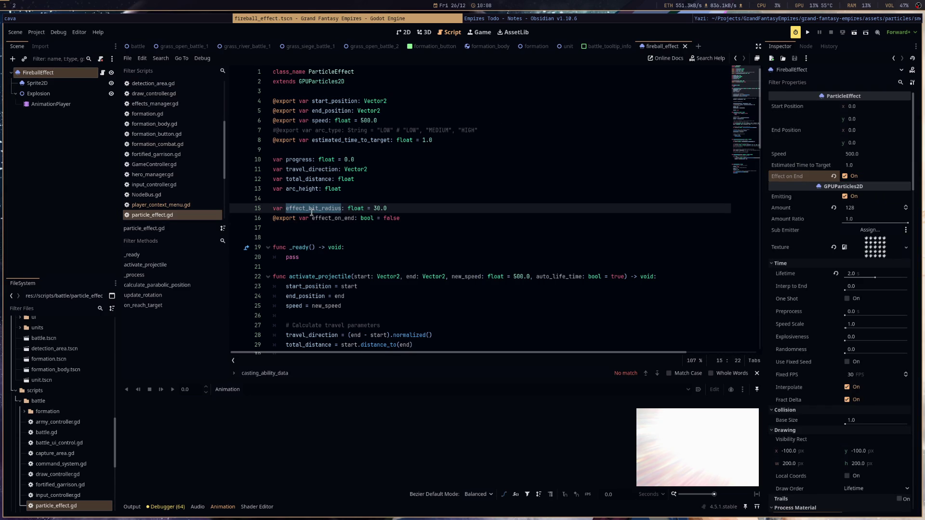
Insert an empty line after the wait comment in on_reach_target, before the await.
{"action": "scroll", "coordinate": [482, 266], "scroll_direction": "down", "scroll_amount": 5}
{"action": "scroll", "coordinate": [482, 266], "scroll_direction": "up", "scroll_amount": 3}
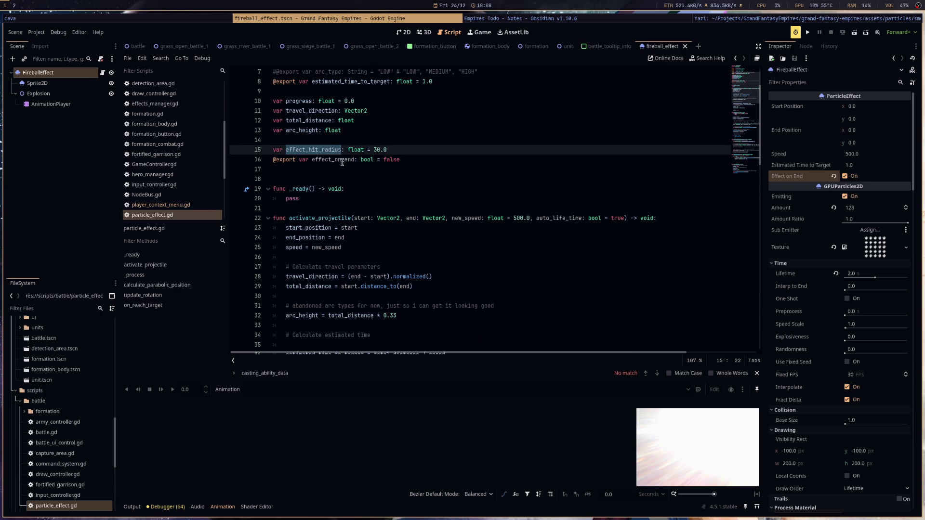
{"action": "double_click", "coordinate": [342, 162]}
{"action": "scroll", "coordinate": [529, 260], "scroll_direction": "down", "scroll_amount": 11}
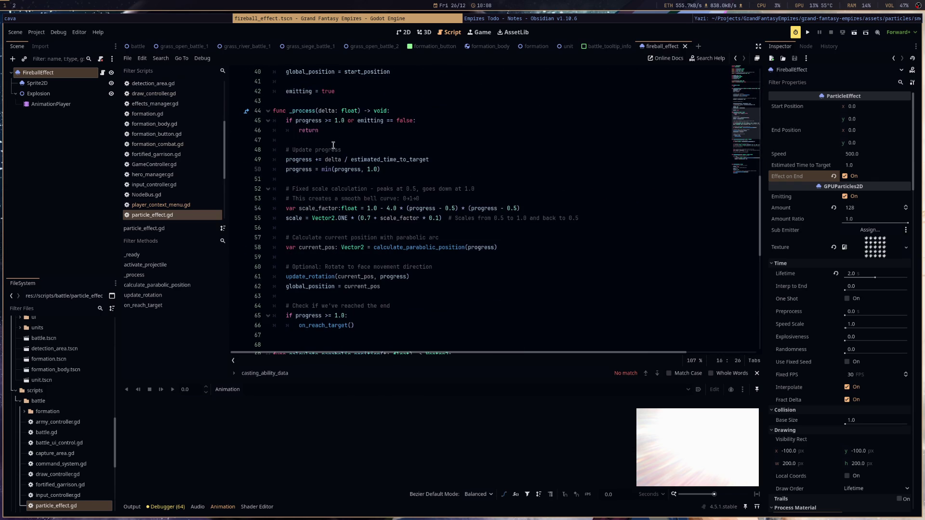
{"action": "scroll", "coordinate": [329, 258], "scroll_direction": "down", "scroll_amount": 6}
{"action": "scroll", "coordinate": [323, 241], "scroll_direction": "down", "scroll_amount": 4}
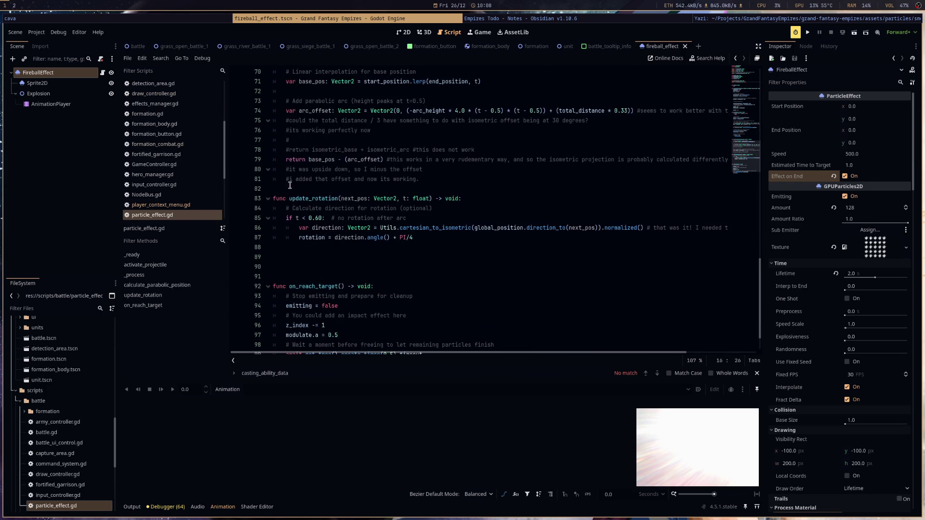
{"action": "scroll", "coordinate": [310, 207], "scroll_direction": "down", "scroll_amount": 1}
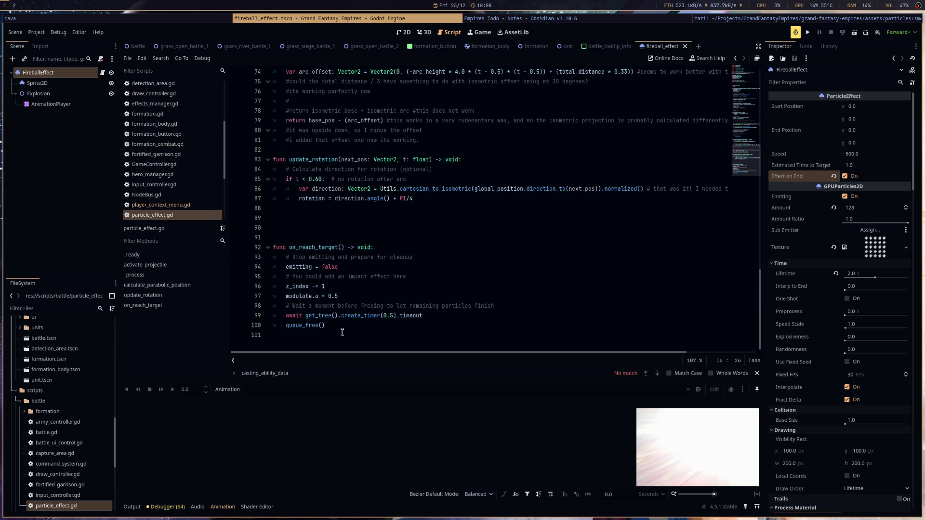
{"action": "left_click", "coordinate": [508, 307]}
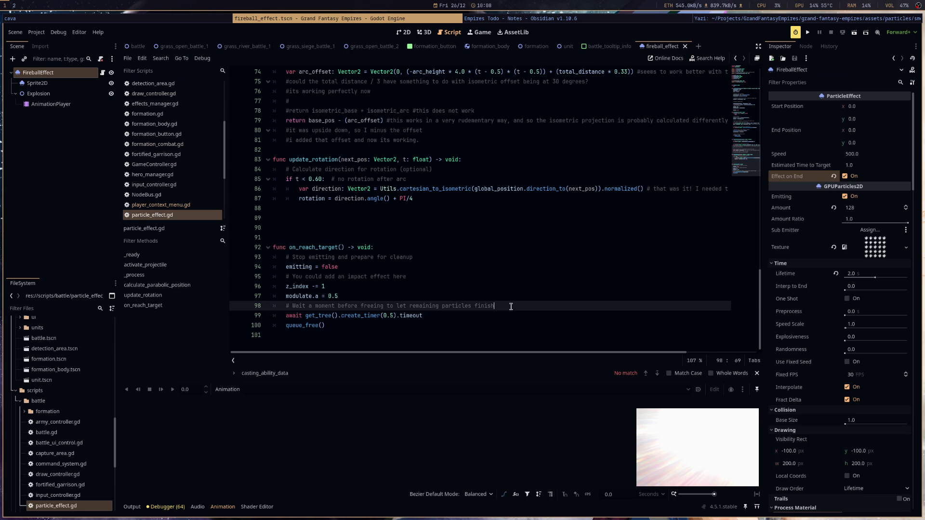
{"action": "key", "text": "Return"}
{"action": "key", "text": "Return"}
{"action": "key", "text": "Return"}
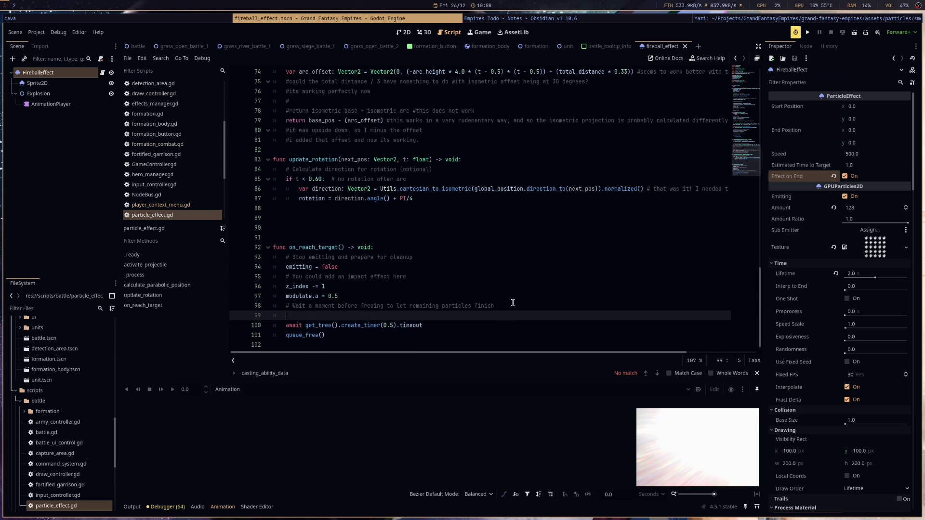
{"action": "left_click", "coordinate": [367, 320]}
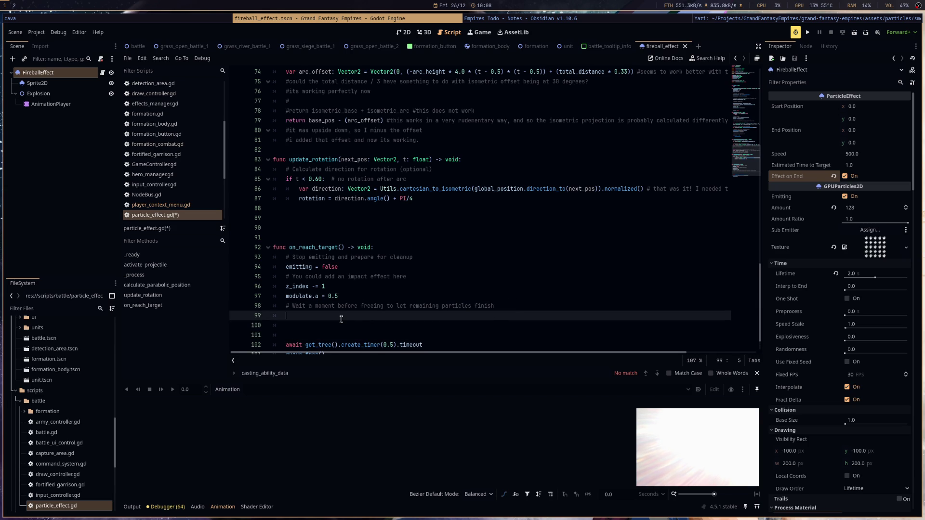
{"action": "type", "text": "if e"}
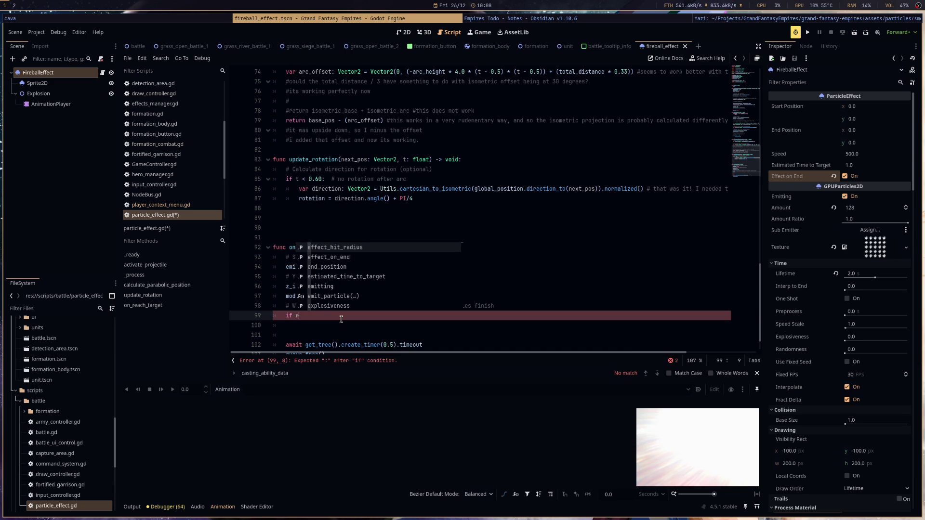
{"action": "key", "text": "Down"}
{"action": "key", "text": "Return"}
{"action": "type", "text": ":"}
{"action": "key", "text": "Return"}
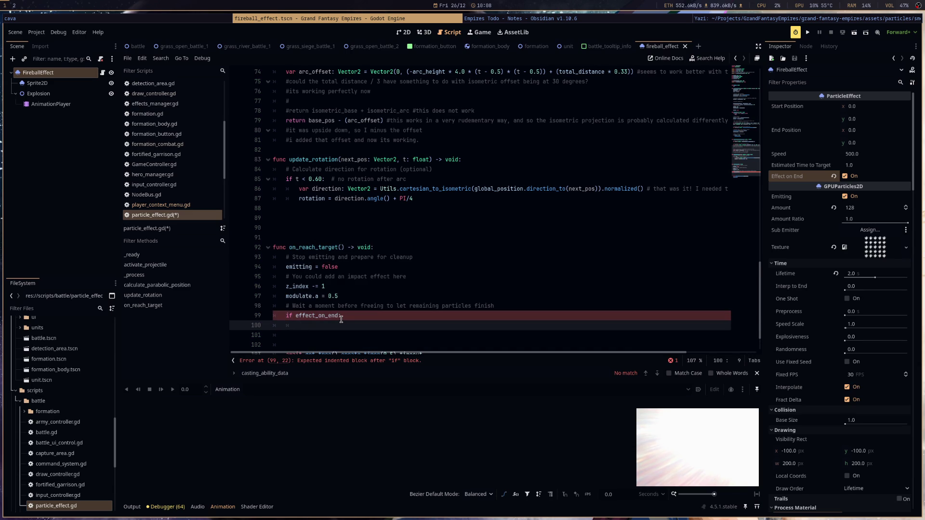
{"action": "scroll", "coordinate": [545, 151], "scroll_direction": "up", "scroll_amount": 20}
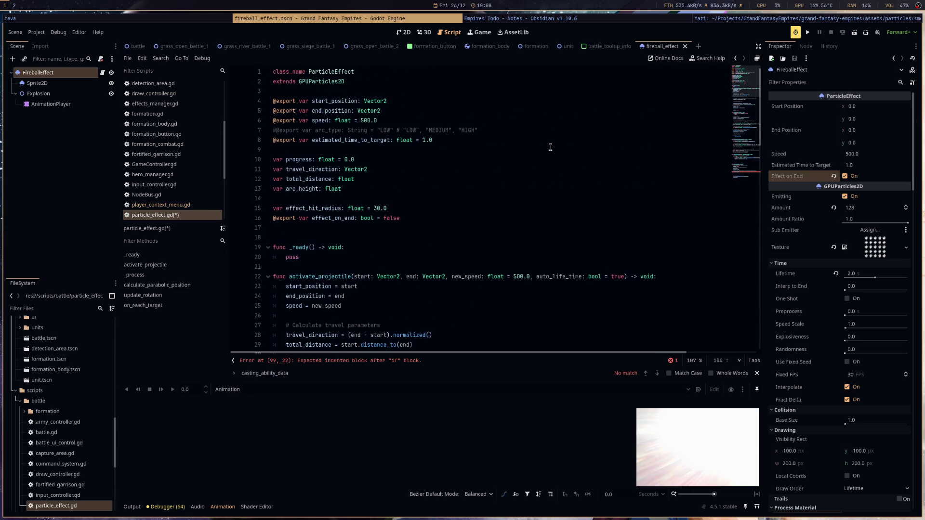
{"action": "left_click", "coordinate": [370, 226]}
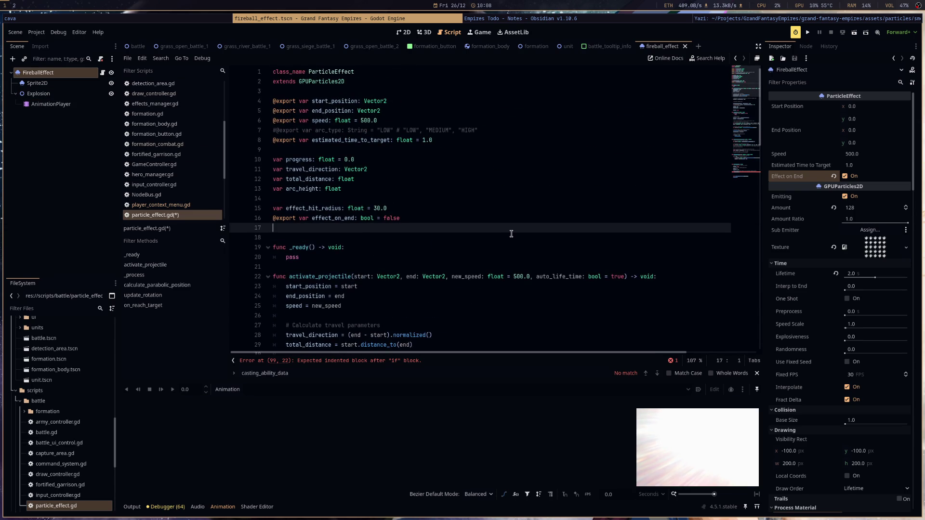
{"action": "type", "text": "@"}
{"action": "key", "text": "Return"}
{"action": "type", "text": "var effect"}
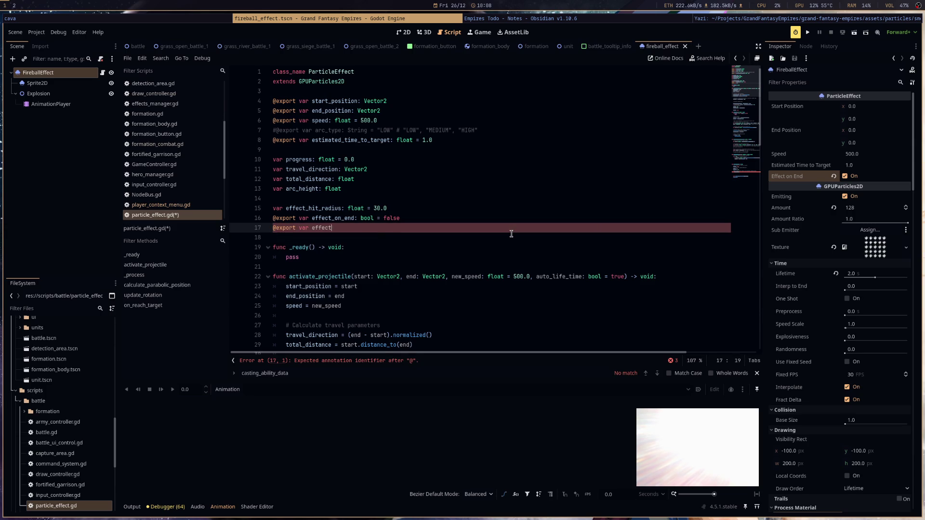
{"action": "type", "text": "_animation"}
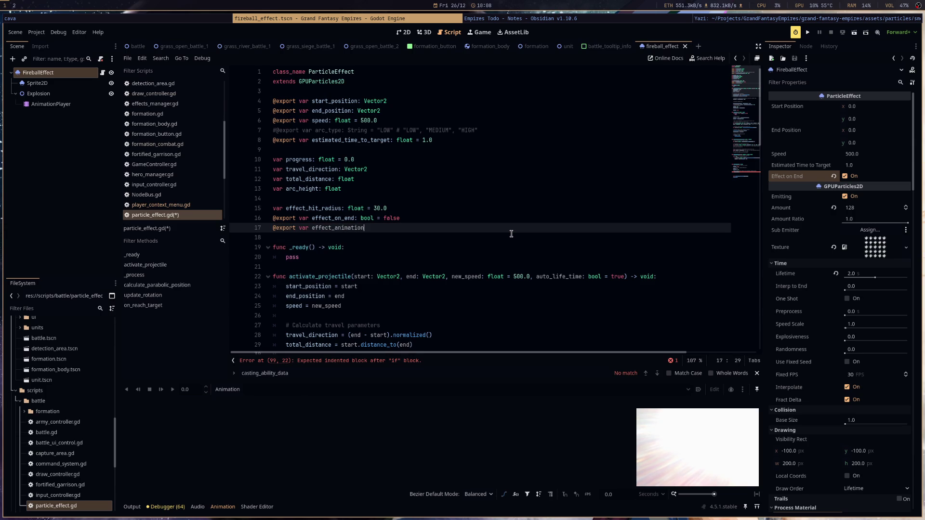
{"action": "type", "text": "_player:"}
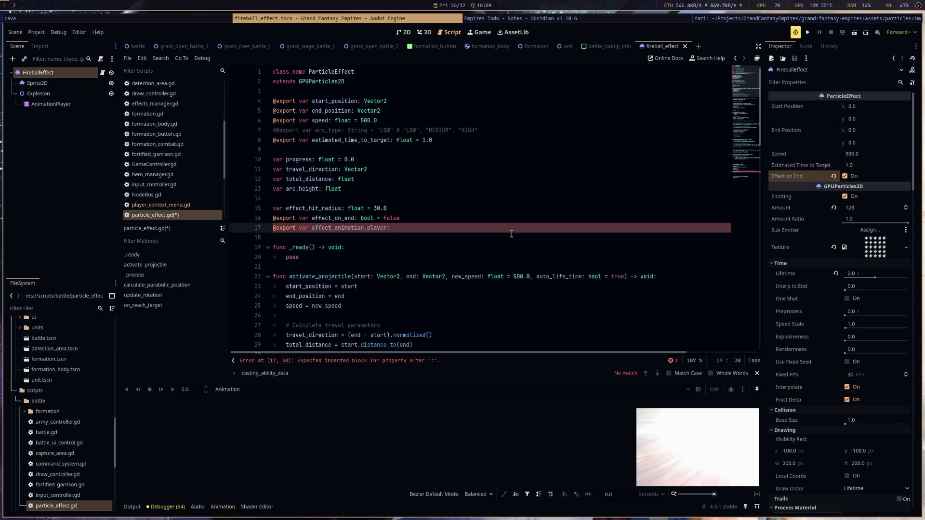
{"action": "type", "text": "Animat"}
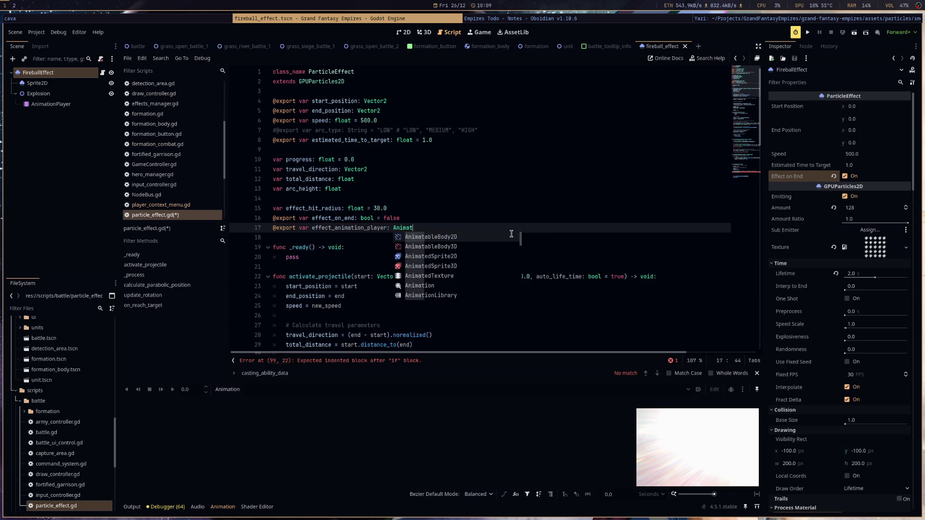
{"action": "type", "text": "ion_"}
{"action": "type", "text": "layer"}
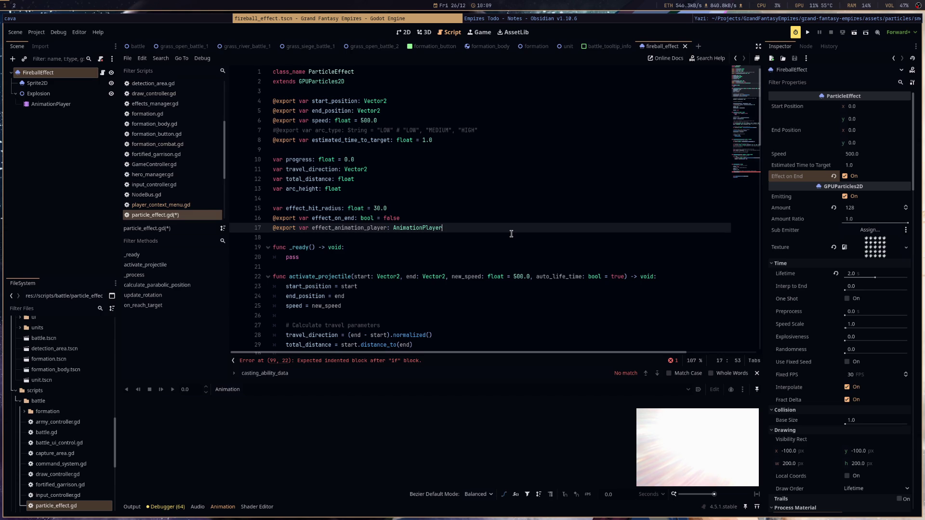
{"action": "left_click_drag", "start_coordinate": [465, 229], "coordinate": [224, 229]}
{"action": "key", "text": "BackSpace"}
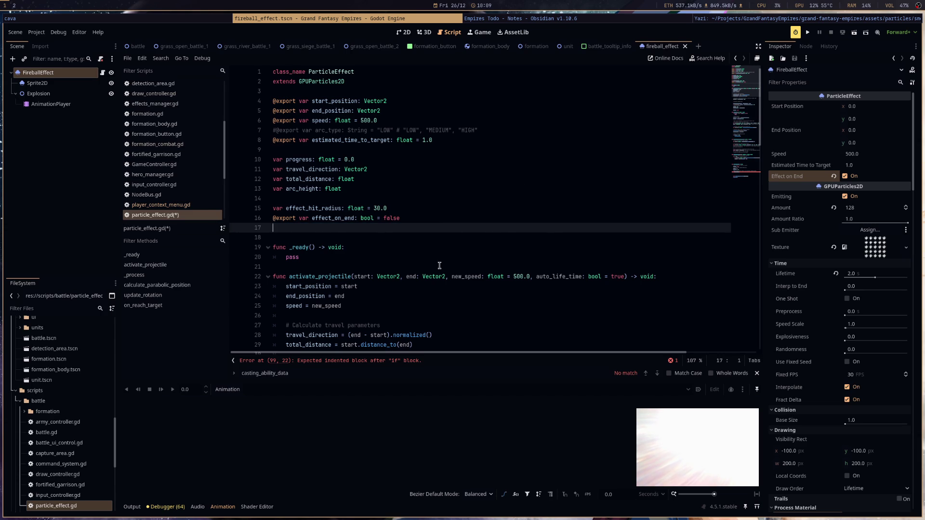
{"action": "left_click", "coordinate": [38, 94]}
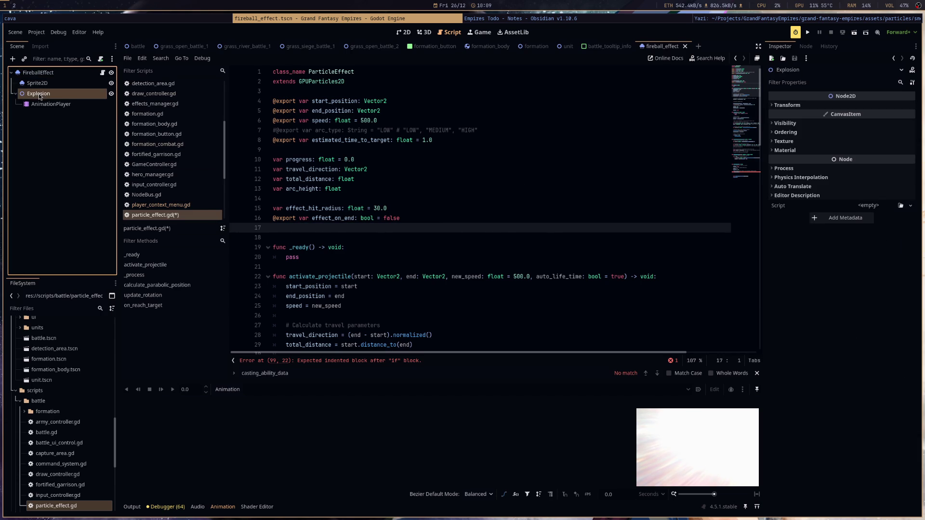
Rename the Explosion node to HitEffect.
{"action": "type", "text": "HitEffect"}
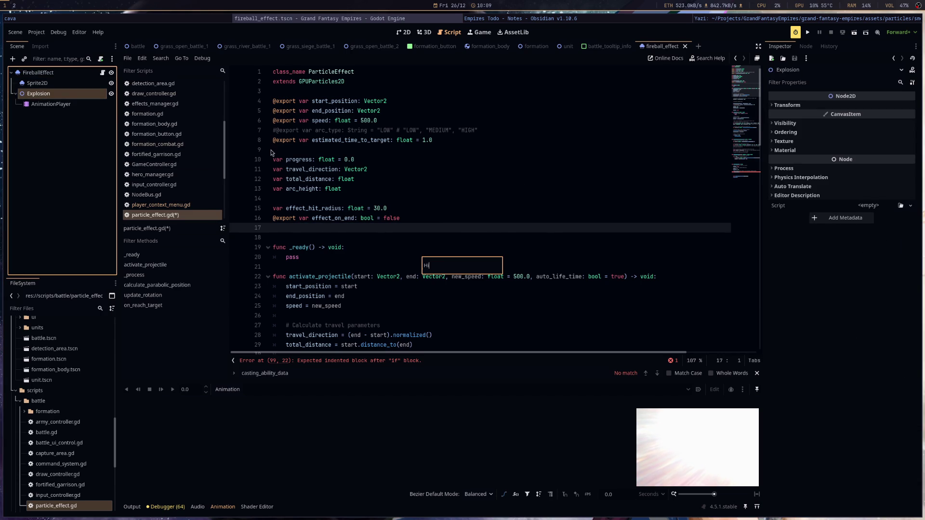
{"action": "key", "text": "Return"}
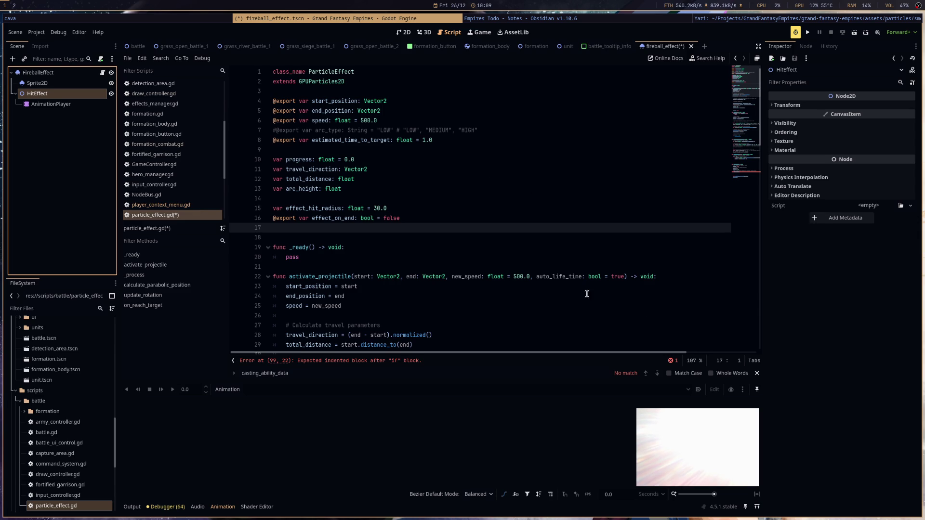
{"action": "scroll", "coordinate": [588, 289], "scroll_direction": "down", "scroll_amount": 15}
{"action": "scroll", "coordinate": [573, 290], "scroll_direction": "down", "scroll_amount": 8}
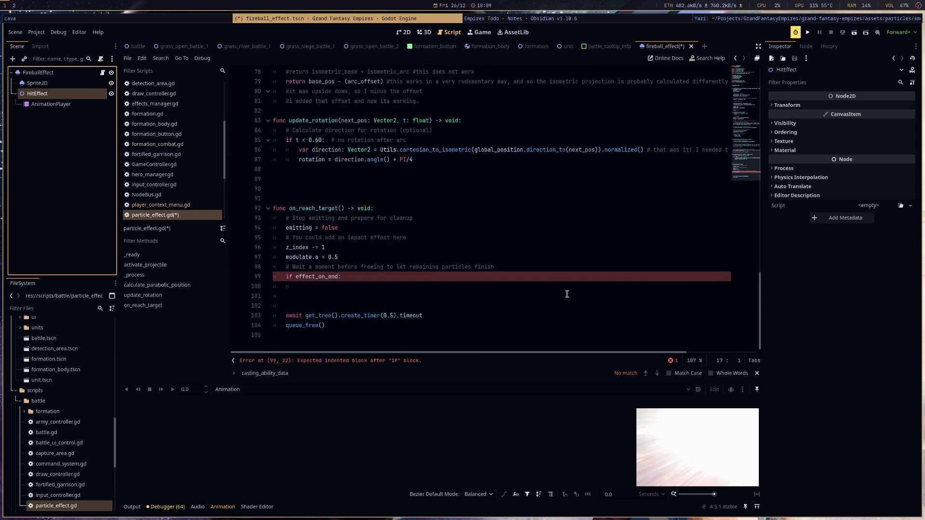
{"action": "left_click", "coordinate": [521, 295]}
Under if effect_on_end, declare 'var animation_player: AnimationPlayer = $HitEffect/AnimationPlayer'.
{"action": "left_click", "coordinate": [489, 288]}
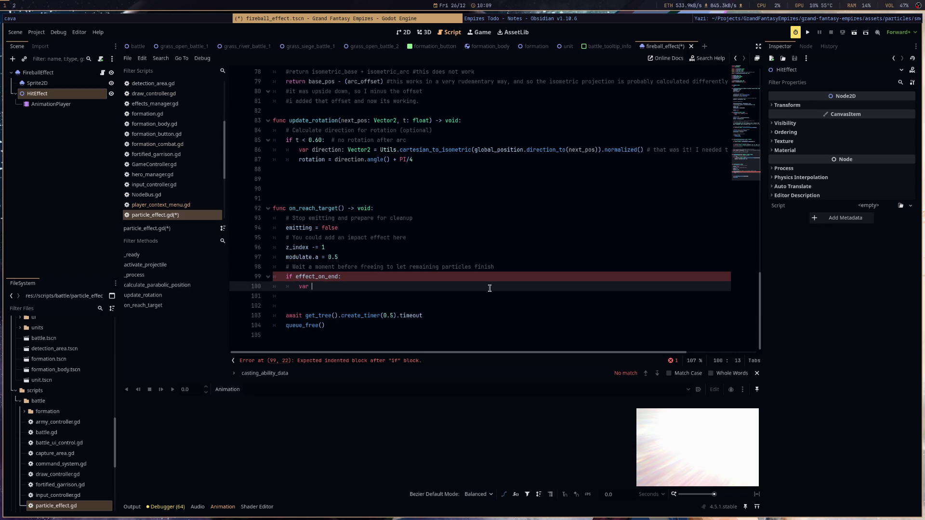
{"action": "type", "text": "var animation_player"}
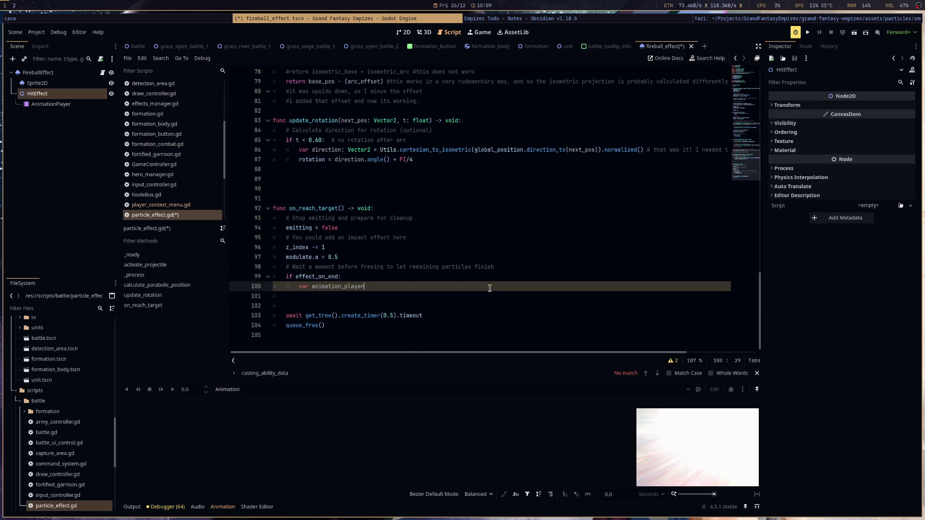
{"action": "type", "text": "nimationPlay"}
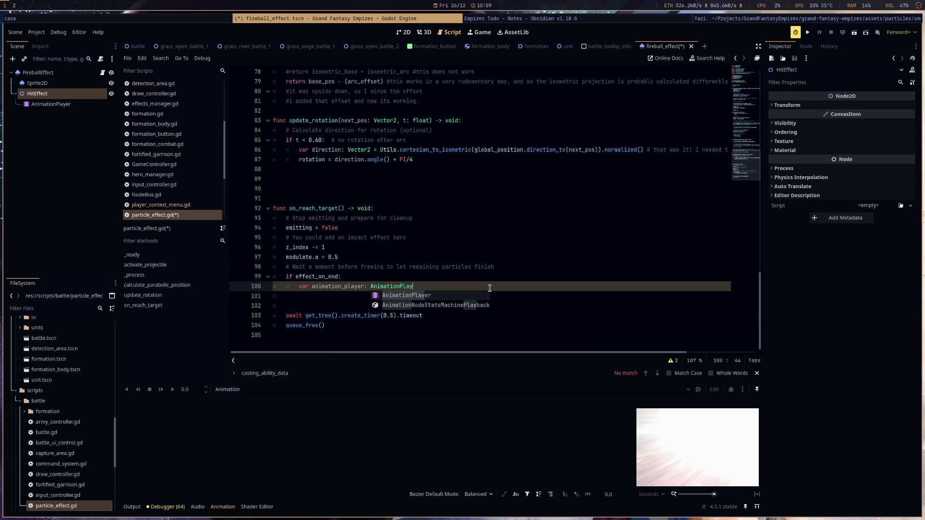
{"action": "key", "text": "BackSpace"}
{"action": "key", "text": "BackSpace"}
{"action": "type", "text": "Ll"}
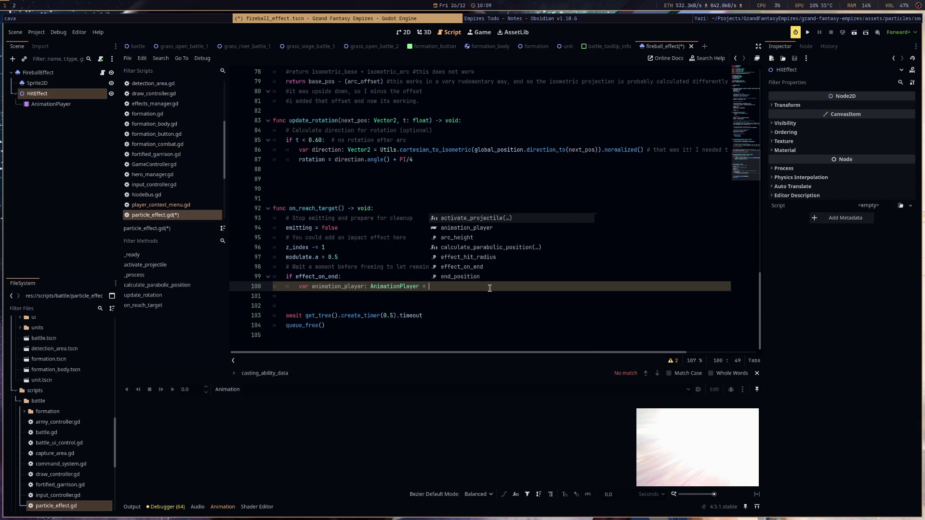
{"action": "left_click_drag", "start_coordinate": [50, 104], "coordinate": [506, 288]}
{"action": "key", "text": "Return"}
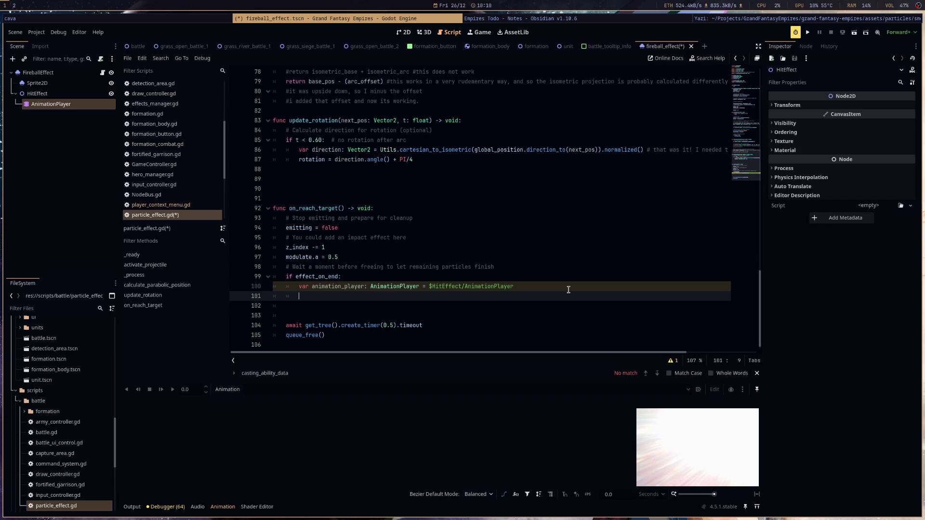
Add animation_player.play("HitEffect") on the next line.
{"action": "type", "text": "ani"}
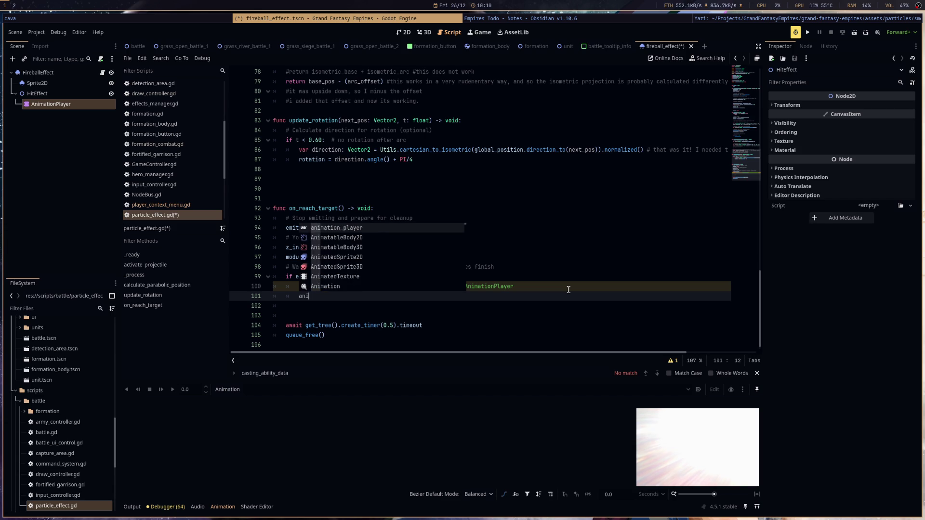
{"action": "key", "text": "BackSpace"}
{"action": "key", "text": "BackSpace"}
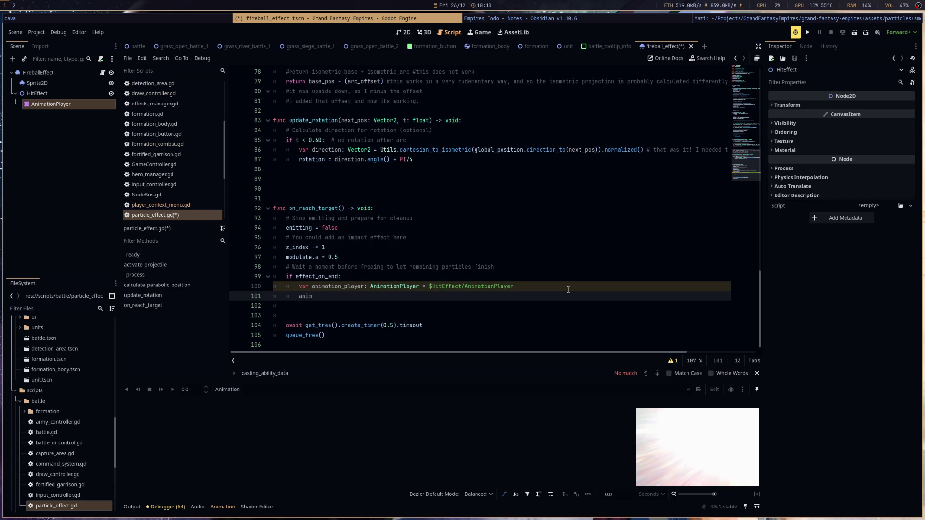
{"action": "type", "text": "p"}
{"action": "key", "text": "Return"}
{"action": "type", "text": ".pl"}
{"action": "key", "text": "Return"}
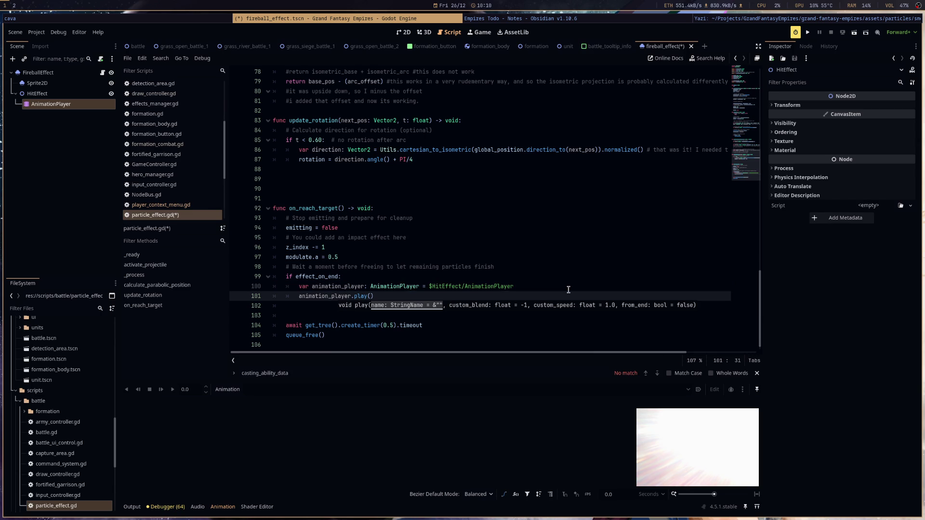
{"action": "key", "text": "Return"}
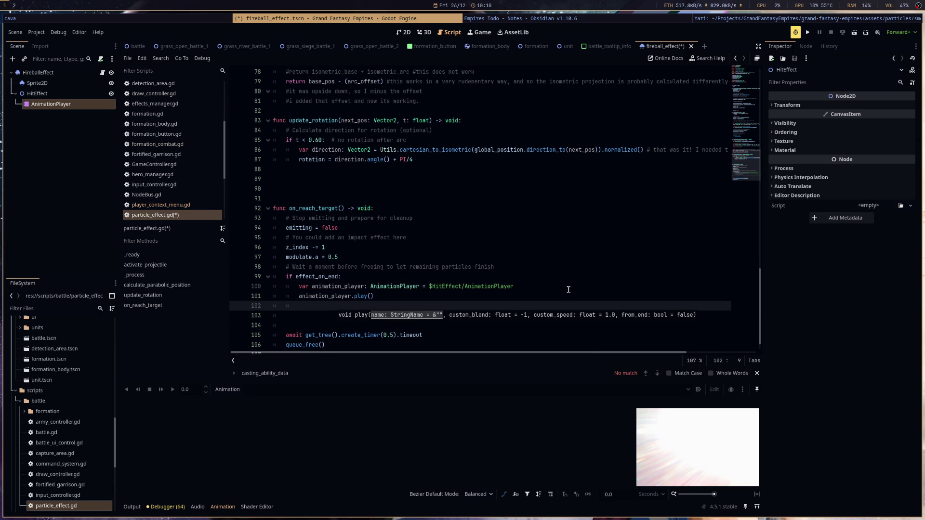
{"action": "key", "text": "Up"}
{"action": "key", "text": "Up"}
{"action": "key", "text": "Down"}
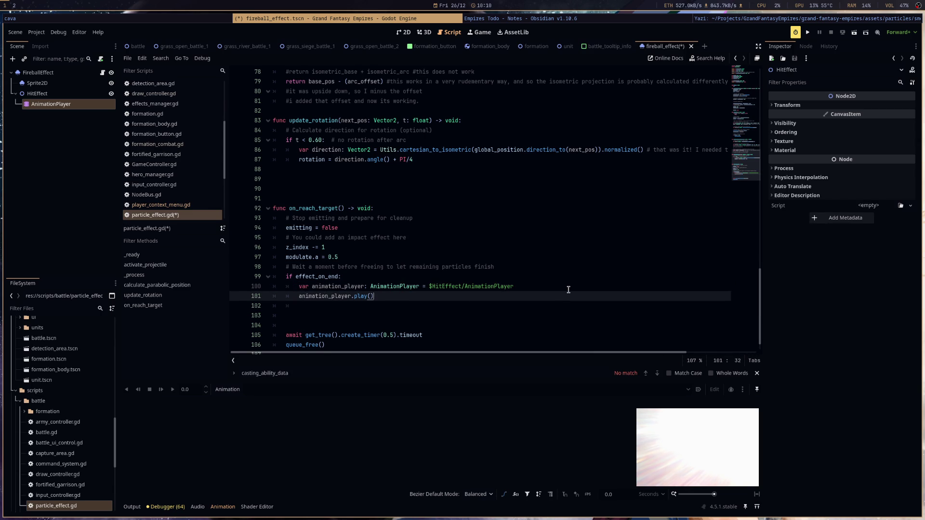
{"action": "type", "text": "\"HitEffect"}
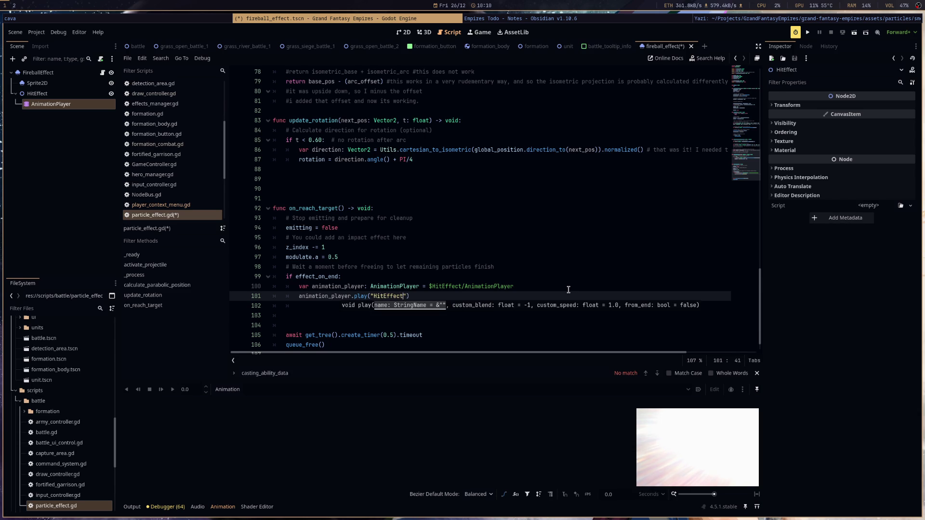
Change the play() argument to "hit_effect" and save the script.
{"action": "left_click", "coordinate": [239, 390]}
{"action": "left_click", "coordinate": [227, 401]}
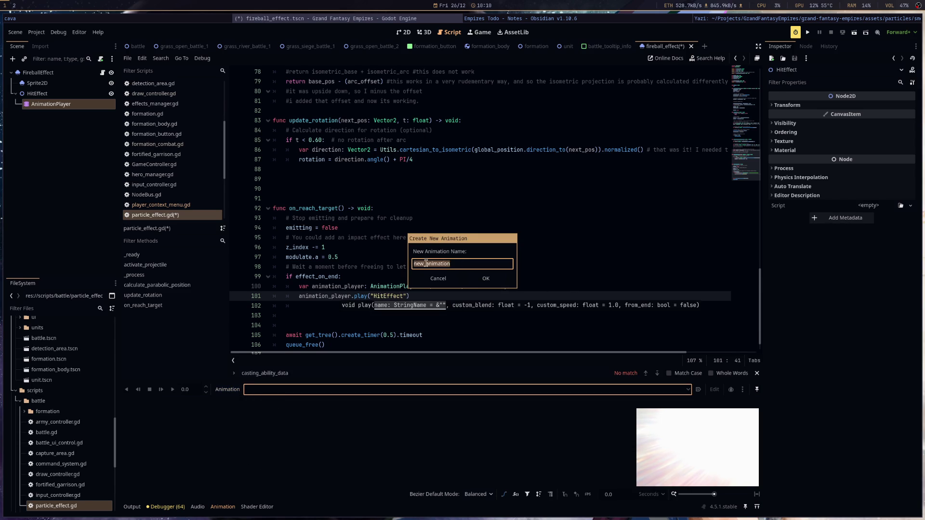
{"action": "left_click", "coordinate": [438, 279]}
{"action": "double_click", "coordinate": [392, 296]}
{"action": "type", "text": "hit_e"}
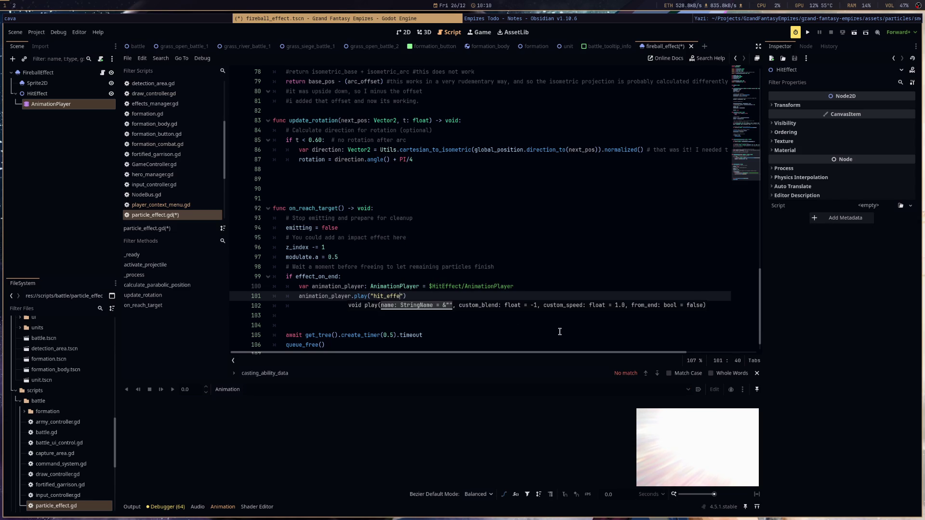
{"action": "left_click", "coordinate": [503, 296]}
{"action": "key", "text": "ctrl+s"}
Add 'await animation_player.animation_finished' on line 102 and save particle_effect.gd.
{"action": "key", "text": "Return"}
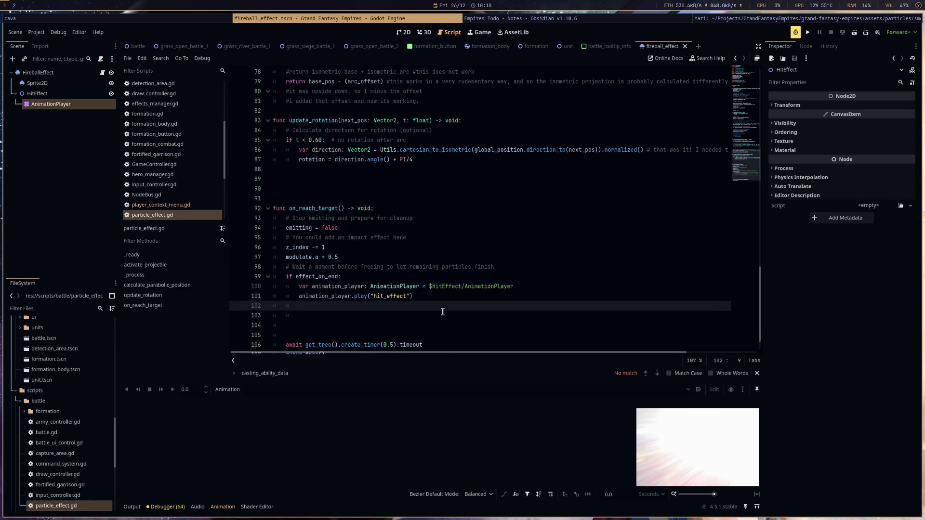
{"action": "type", "text": "wait get"}
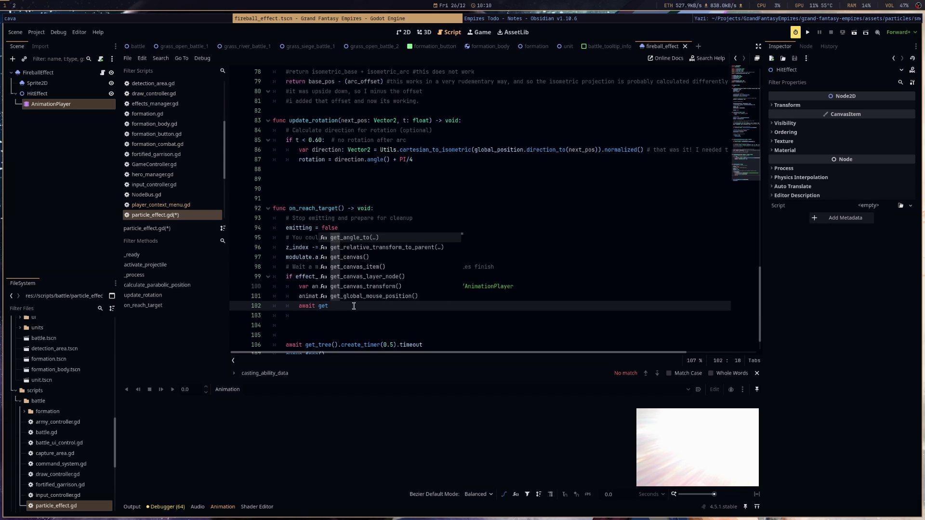
{"action": "key", "text": "BackSpace"}
{"action": "key", "text": "BackSpace"}
{"action": "key", "text": "BackSpace"}
{"action": "type", "text": "animation_player"}
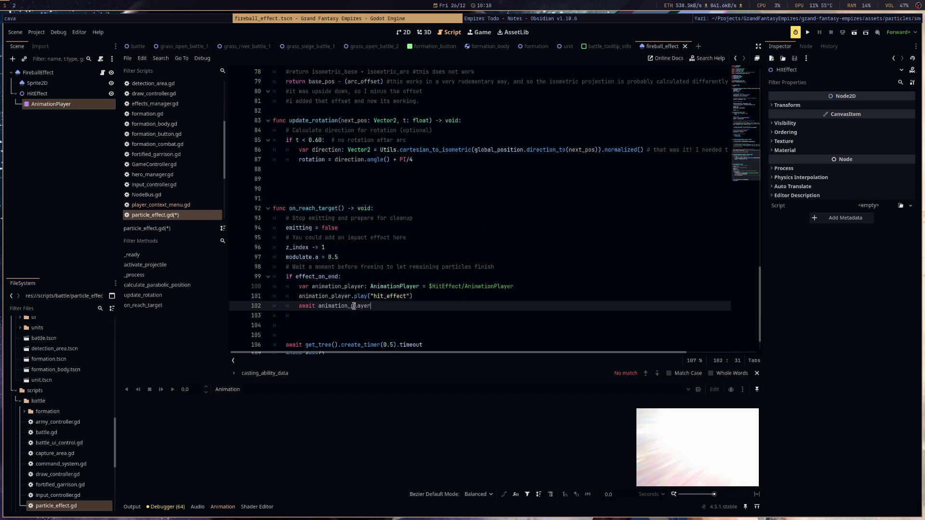
{"action": "type", "text": ".fi"}
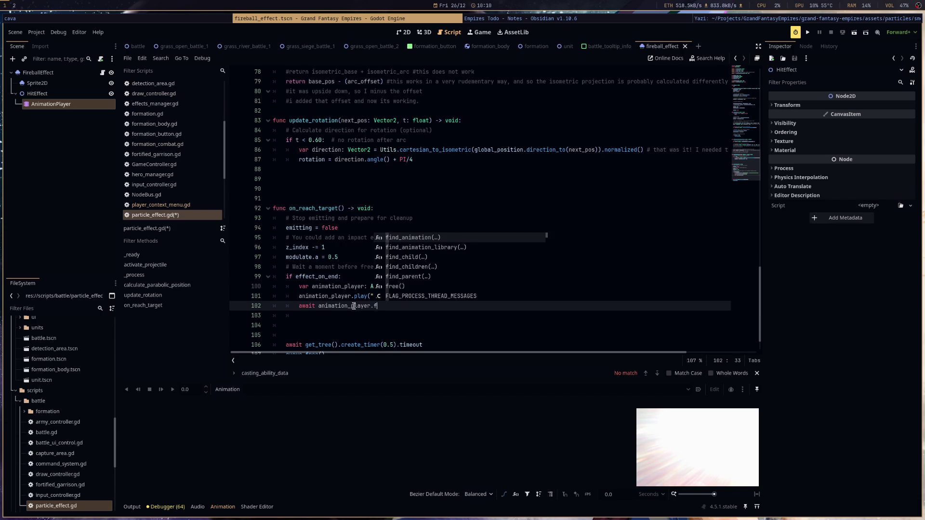
{"action": "key", "text": "BackSpace"}
{"action": "key", "text": "BackSpace"}
{"action": "type", "text": "ani"}
{"action": "key", "text": "Return"}
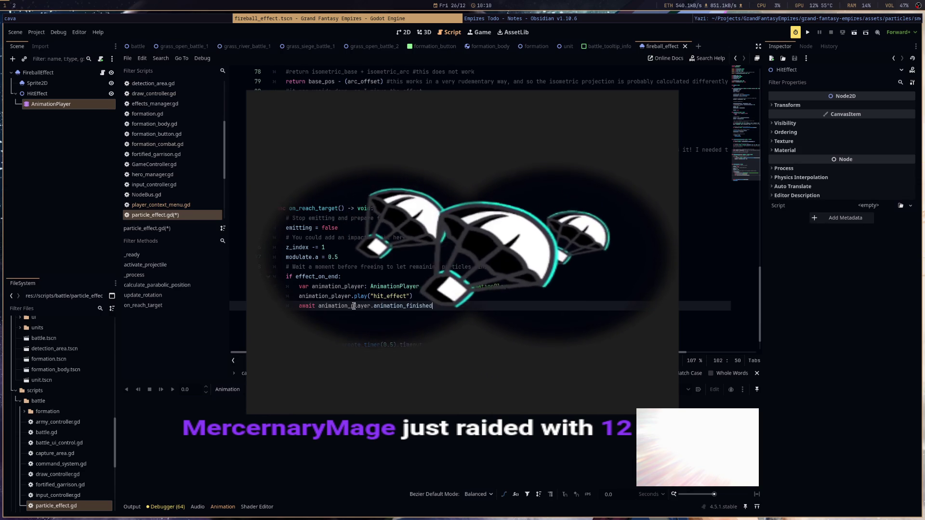
{"action": "key", "text": "Up"}
{"action": "key", "text": "Down"}
{"action": "key", "text": "End"}
{"action": "key", "text": "ctrl+s"}
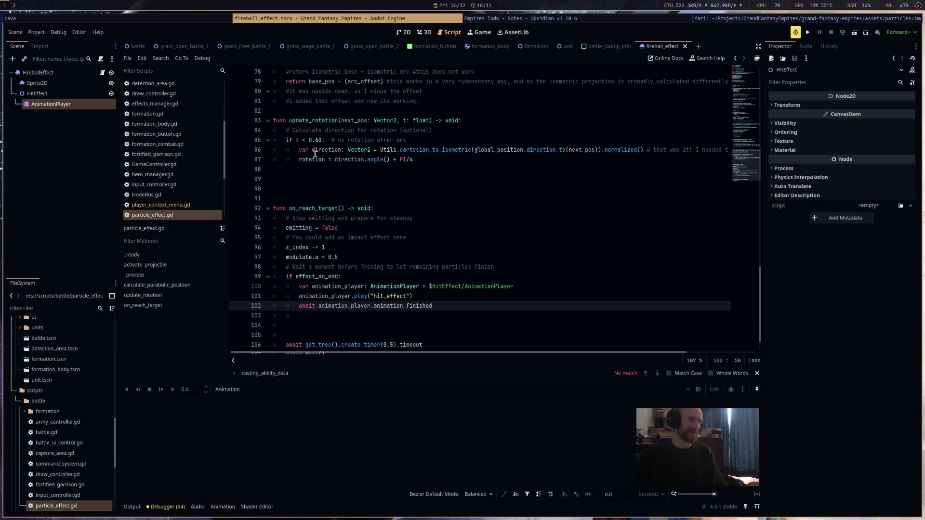
Run the game and select the TEMP_CAVALRY unit.
{"action": "left_click", "coordinate": [811, 36]}
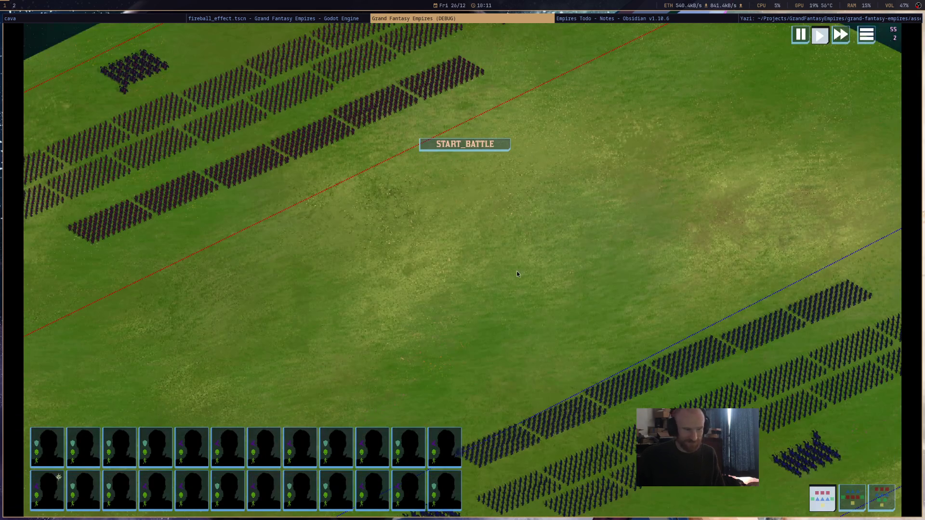
{"action": "scroll", "coordinate": [516, 273], "scroll_direction": "down", "scroll_amount": 3}
{"action": "scroll", "coordinate": [518, 273], "scroll_direction": "down", "scroll_amount": 2}
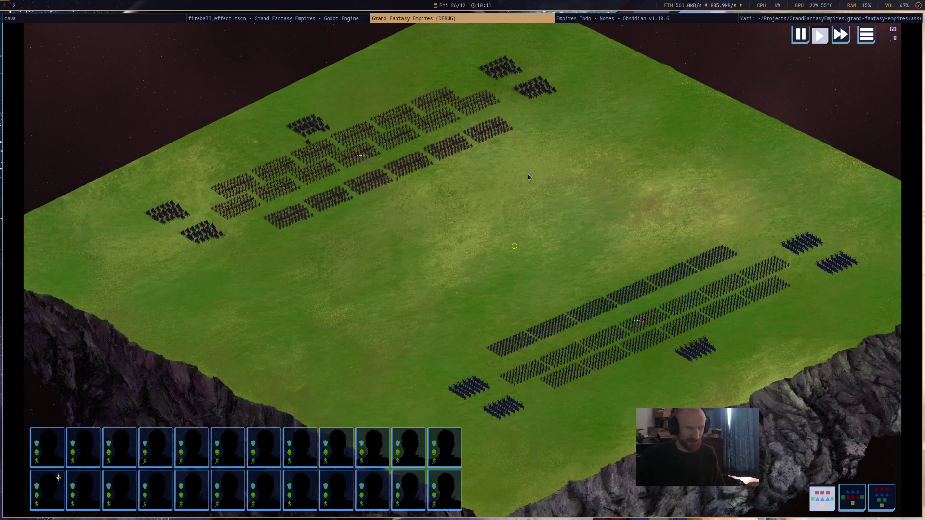
{"action": "mouse_move", "coordinate": [643, 320]}
{"action": "mouse_move", "coordinate": [869, 284]}
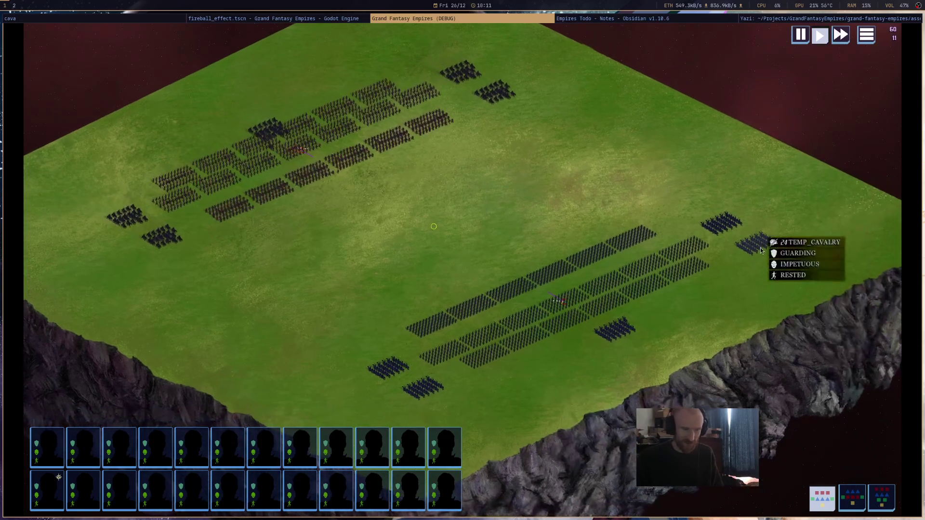
{"action": "left_click", "coordinate": [760, 248]}
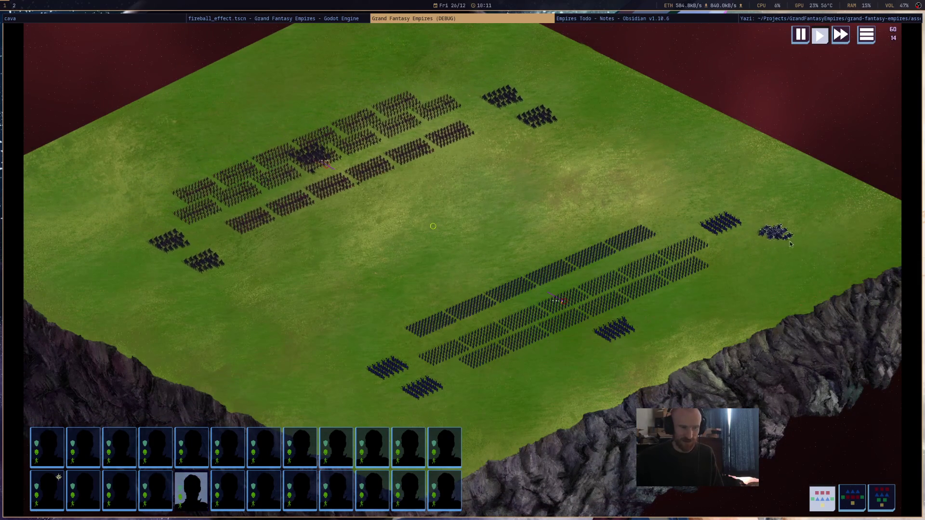
Cast the fireball at the red army block, then stop the game.
{"action": "mouse_move", "coordinate": [754, 249]}
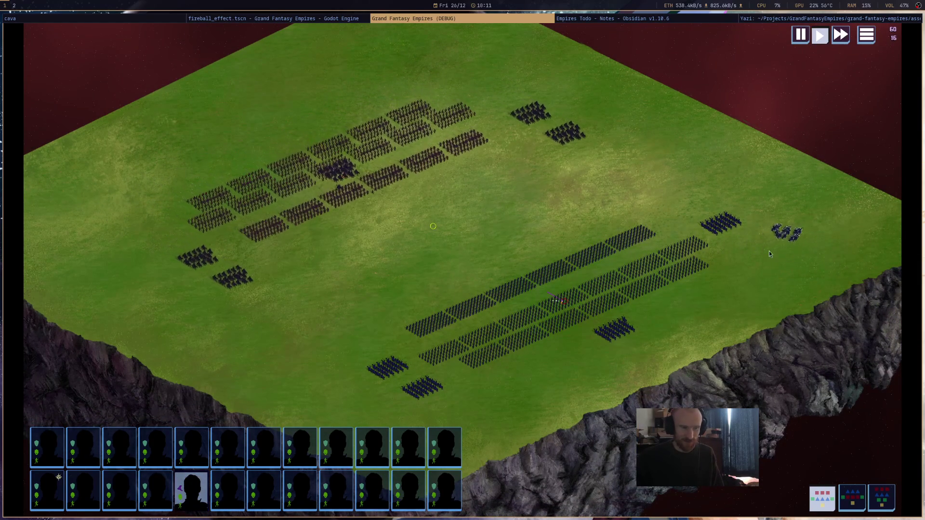
{"action": "scroll", "coordinate": [819, 241], "scroll_direction": "up", "scroll_amount": 5}
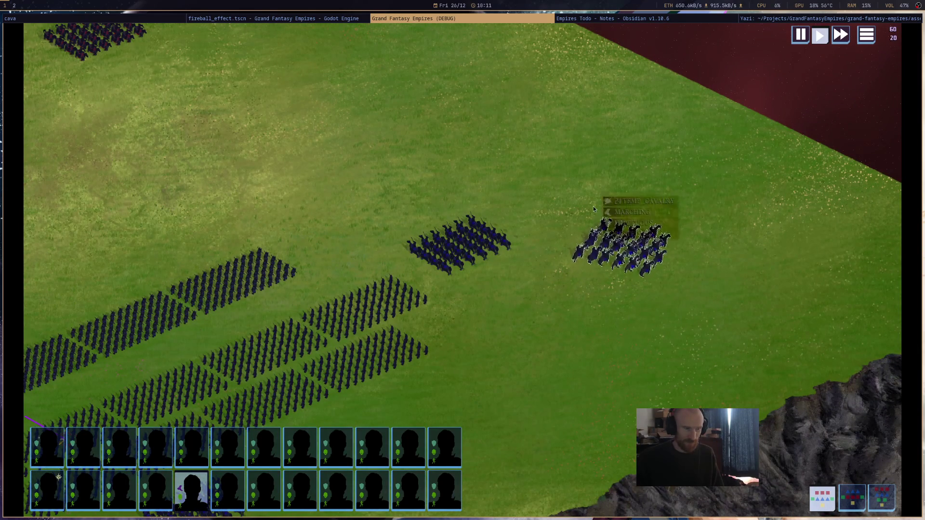
{"action": "key", "text": "Left"}
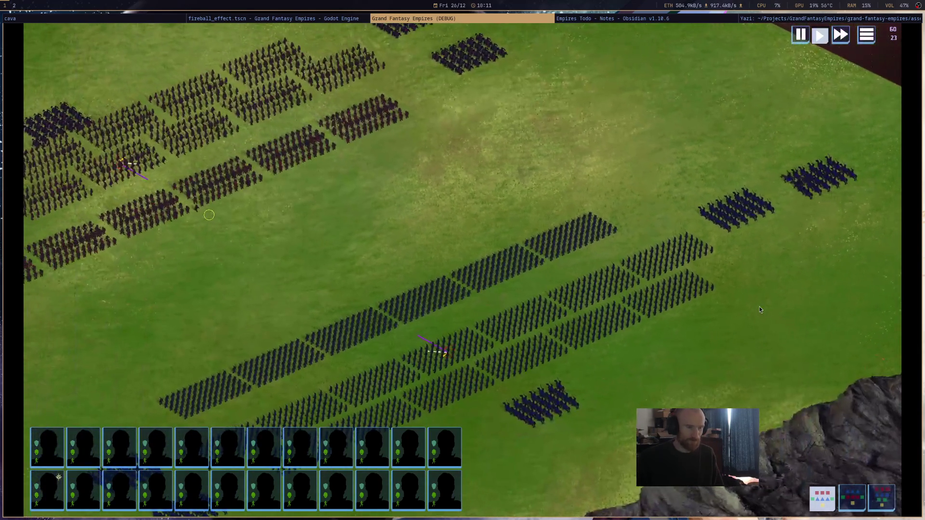
{"action": "scroll", "coordinate": [726, 247], "scroll_direction": "down", "scroll_amount": 3}
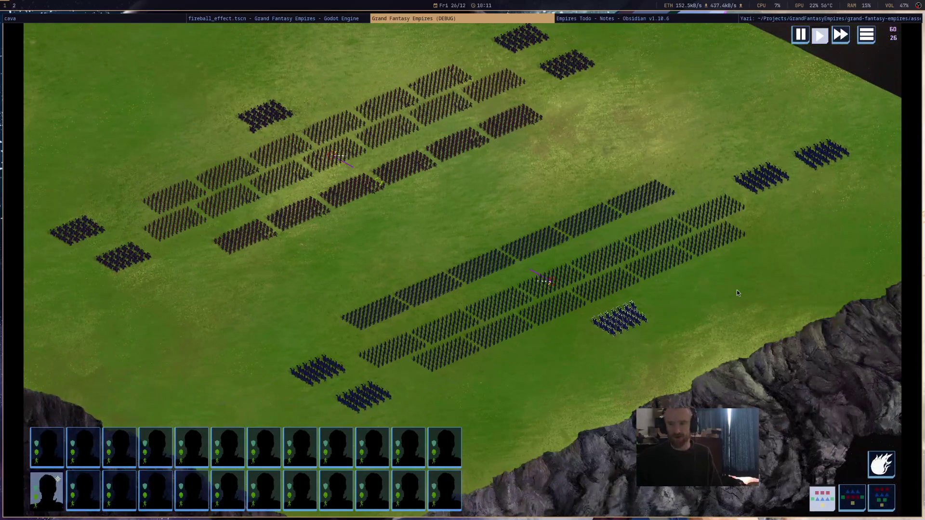
{"action": "left_click", "coordinate": [879, 466]}
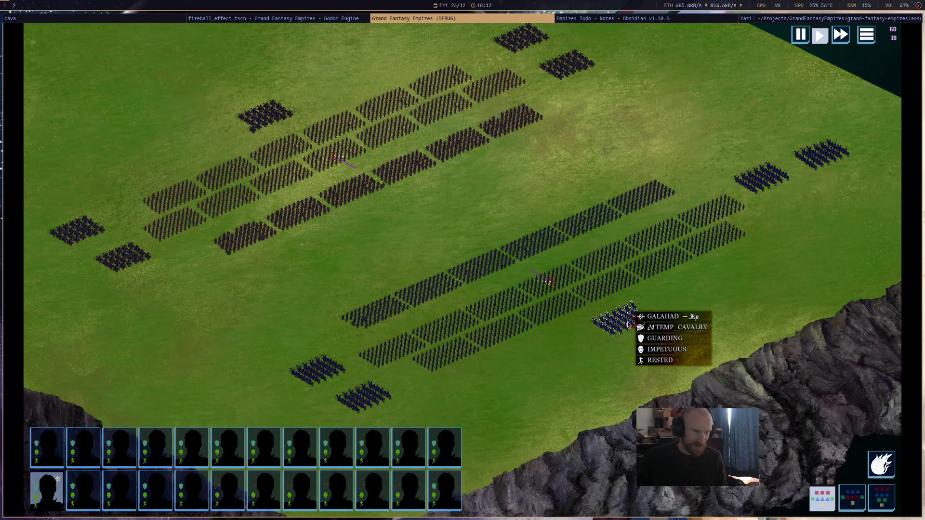
{"action": "left_click", "coordinate": [502, 129]}
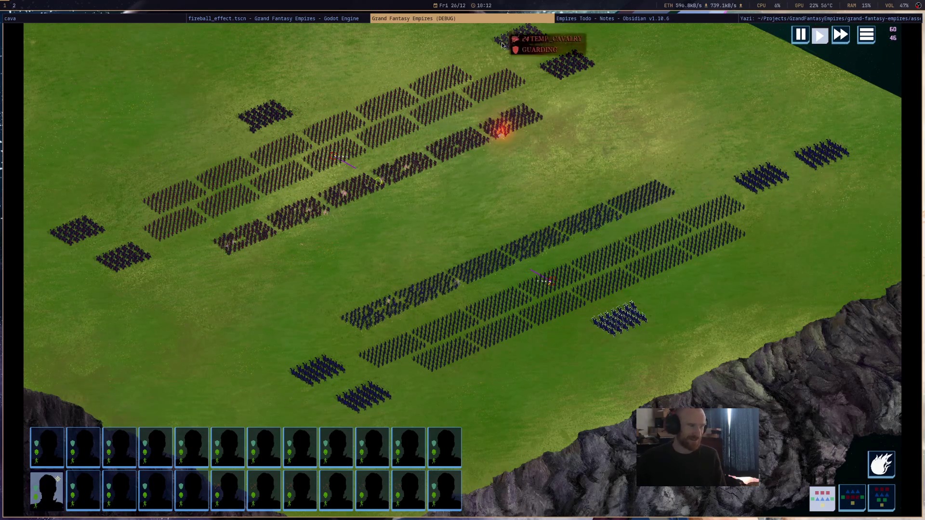
{"action": "middle_click", "coordinate": [513, 23]}
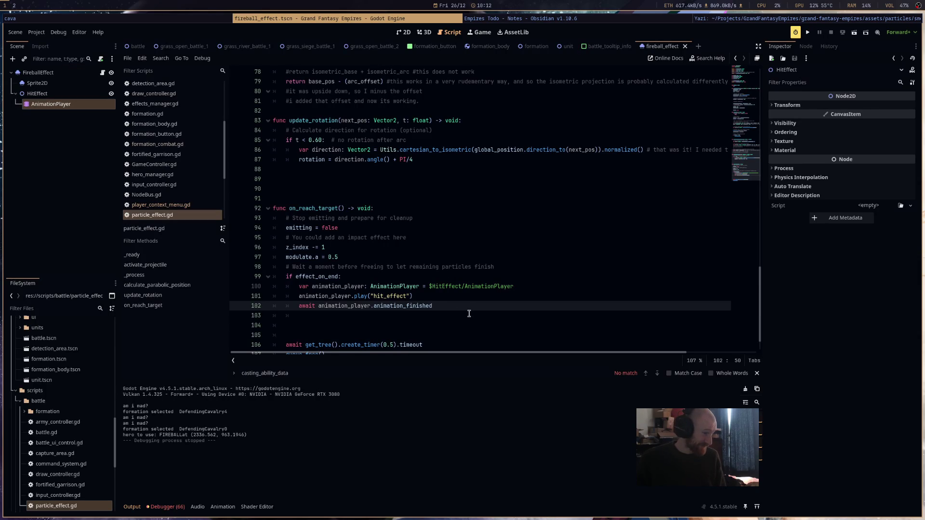
Add a 'signal effect_hit' declaration on a new line 18.
{"action": "key", "text": "Return"}
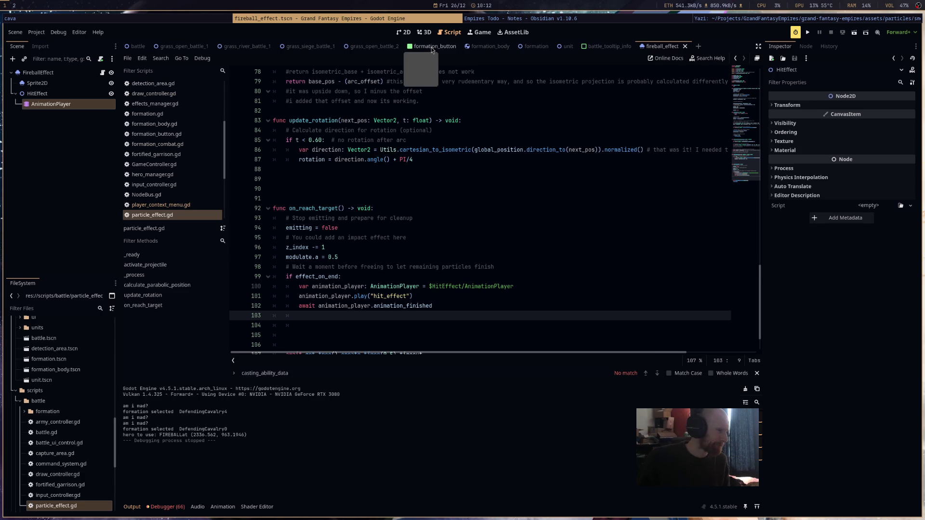
{"action": "left_click", "coordinate": [447, 296]}
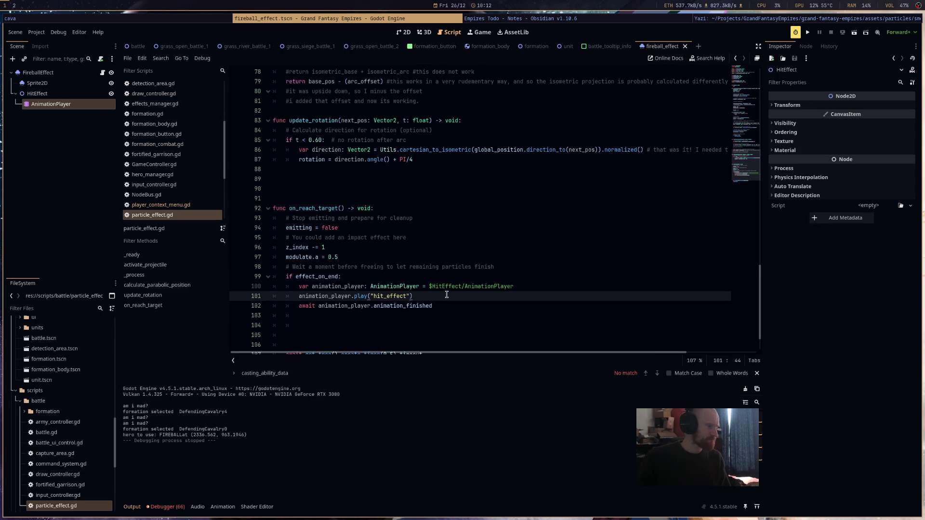
{"action": "key", "text": "Return"}
{"action": "scroll", "coordinate": [586, 224], "scroll_direction": "up", "scroll_amount": 20}
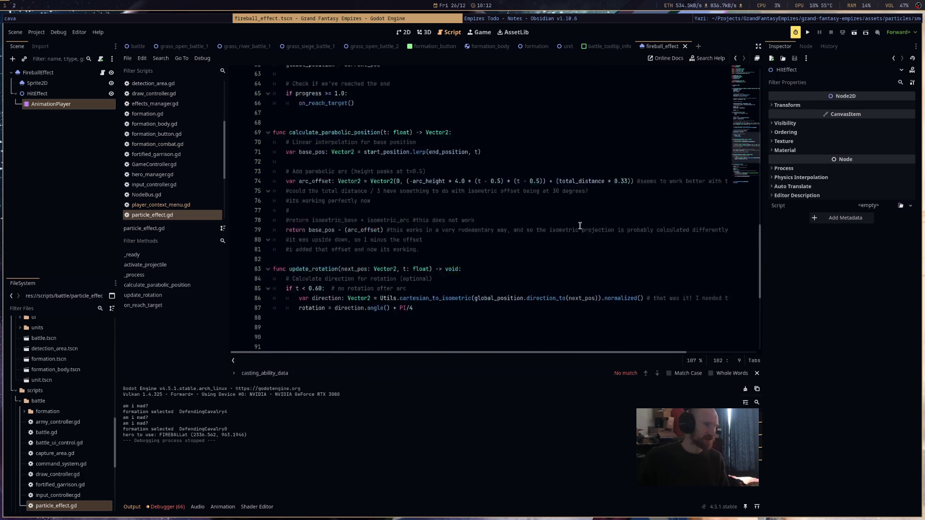
{"action": "scroll", "coordinate": [586, 224], "scroll_direction": "up", "scroll_amount": 2}
{"action": "left_click", "coordinate": [342, 208]}
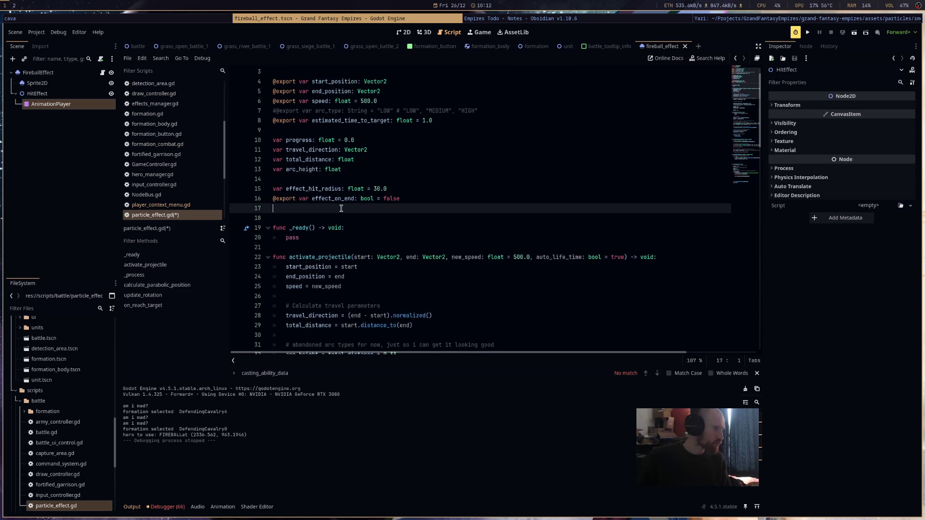
{"action": "key", "text": "Return"}
{"action": "type", "text": "signal effect_hit"}
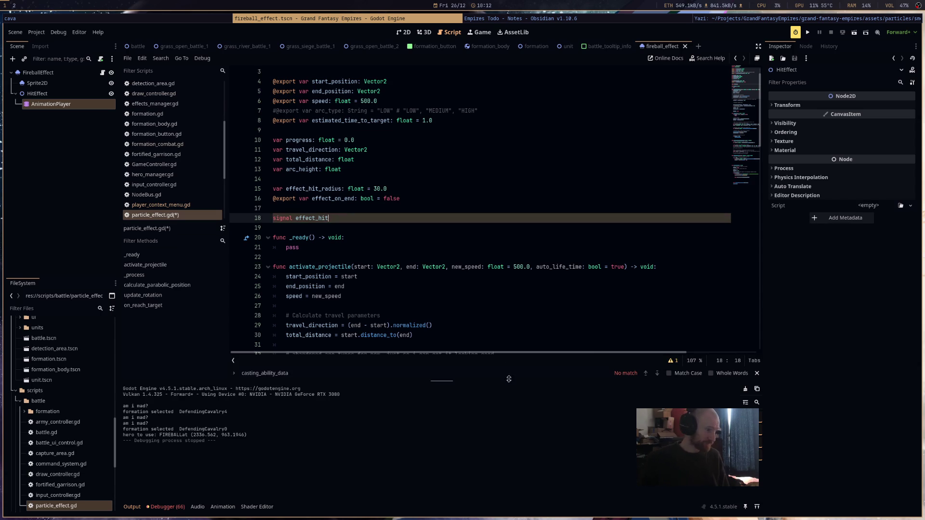
Call effect_hit.emit() before the effect_on_end check, save, then switch to player_context_menu.gd.
{"action": "scroll", "coordinate": [535, 278], "scroll_direction": "down", "scroll_amount": 10}
{"action": "scroll", "coordinate": [535, 278], "scroll_direction": "right", "scroll_amount": 3}
{"action": "scroll", "coordinate": [433, 278], "scroll_direction": "down", "scroll_amount": 12}
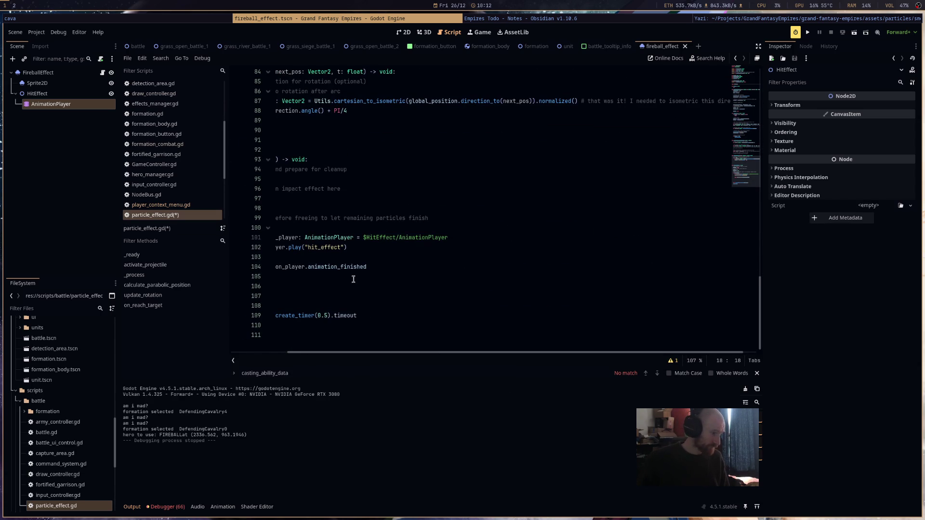
{"action": "scroll", "coordinate": [371, 337], "scroll_direction": "left", "scroll_amount": 3}
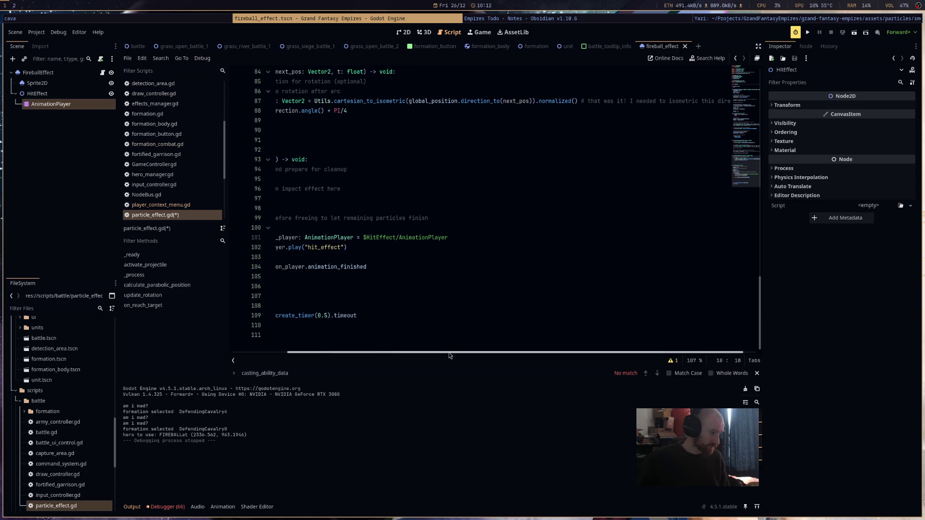
{"action": "left_click", "coordinate": [346, 257]}
{"action": "type", "text": "ffect_hit"}
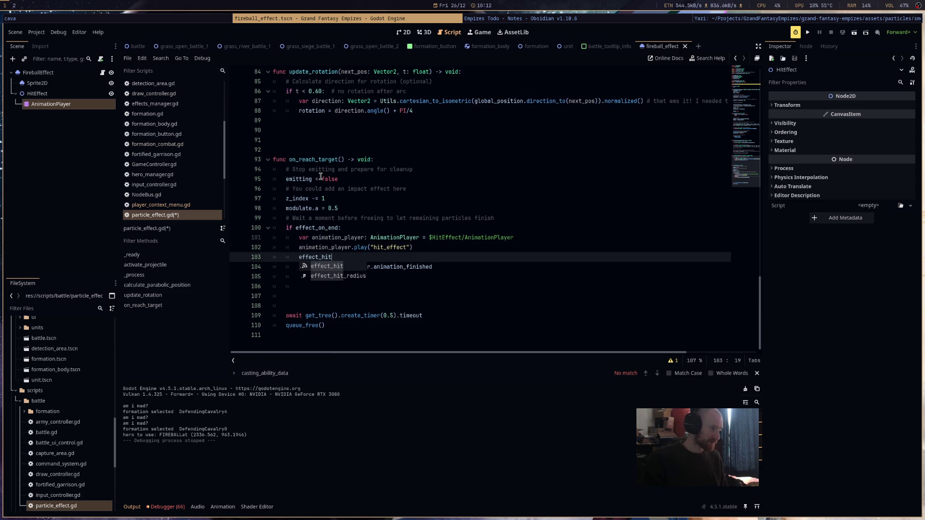
{"action": "key", "text": "BackSpace"}
{"action": "key", "text": "BackSpace"}
{"action": "key", "text": "BackSpace"}
{"action": "left_click", "coordinate": [564, 218]}
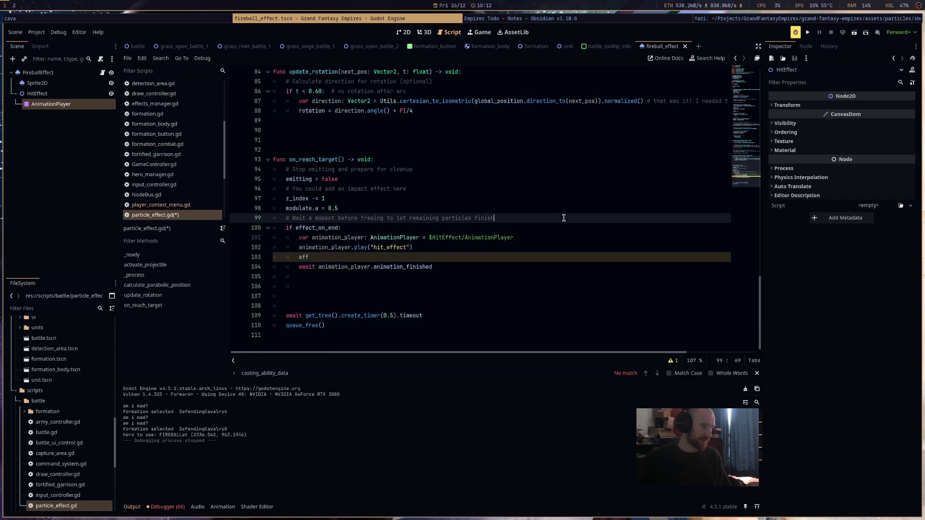
{"action": "key", "text": "Return"}
{"action": "type", "text": "effect_hit."}
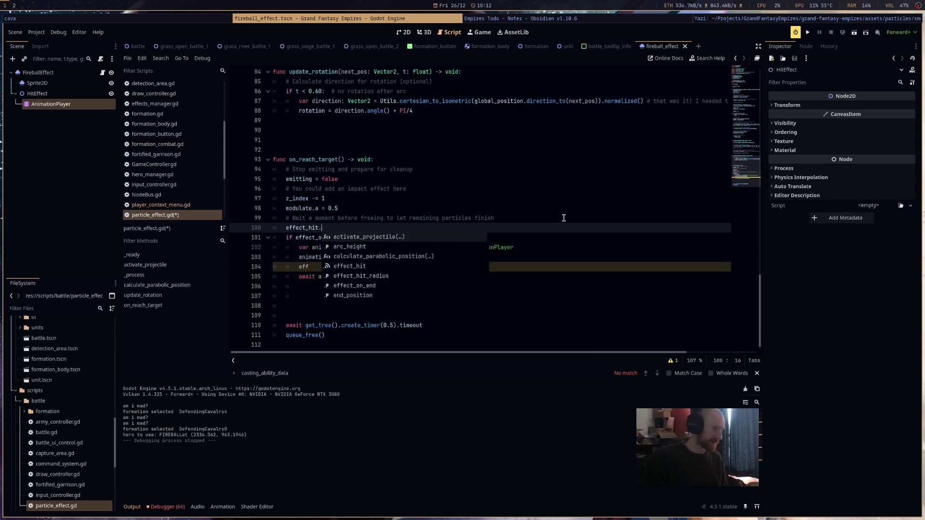
{"action": "type", "text": "emit()"}
{"action": "left_click", "coordinate": [455, 266]}
{"action": "key", "text": "BackSpace"}
{"action": "key", "text": "BackSpace"}
{"action": "key", "text": "BackSpace"}
{"action": "key", "text": "ctrl+s"}
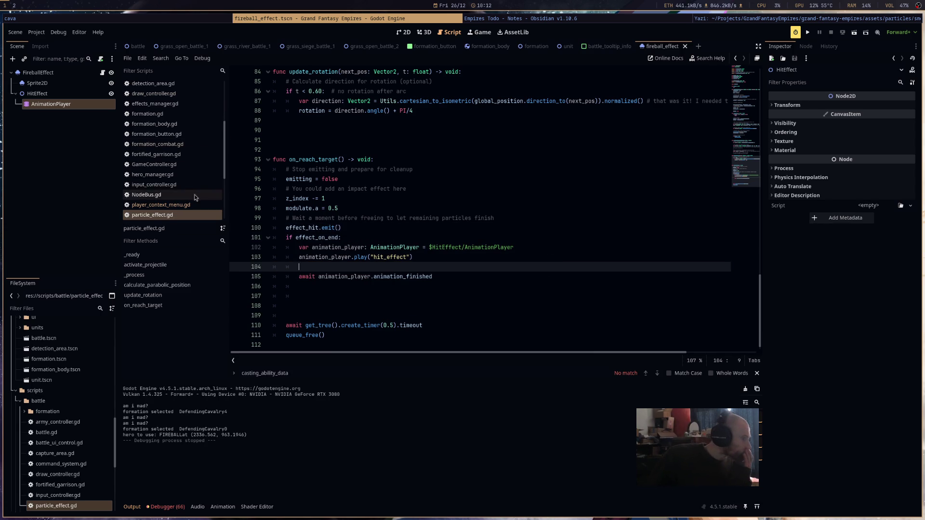
{"action": "left_click", "coordinate": [179, 207]}
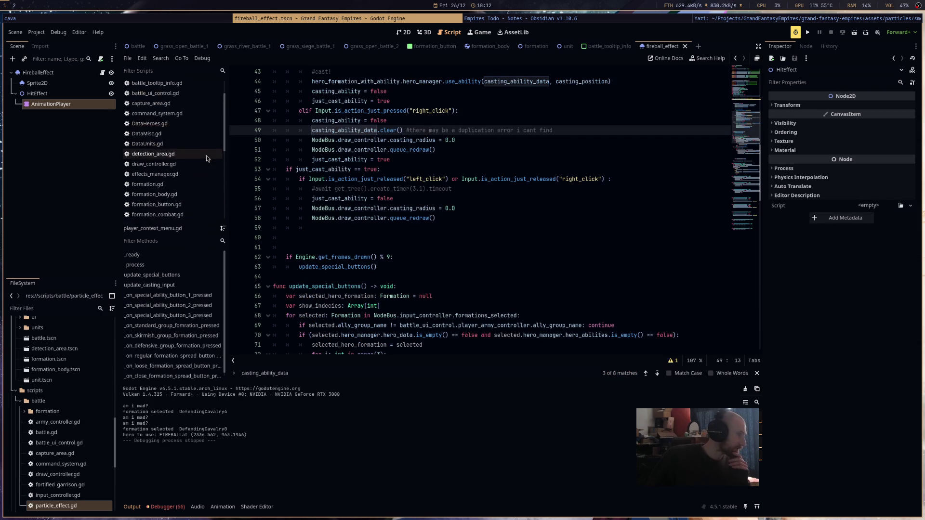
In hero_manager.gd, add 'await new_effect_scene.effect_hit' on line 186 and save.
{"action": "left_click", "coordinate": [152, 174]}
{"action": "scroll", "coordinate": [482, 295], "scroll_direction": "down", "scroll_amount": 1}
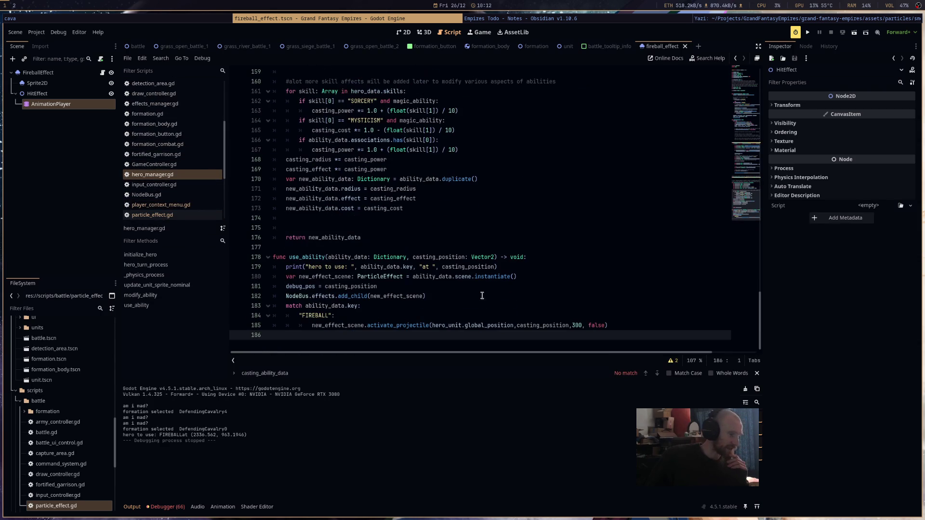
{"action": "key", "text": "Tab"}
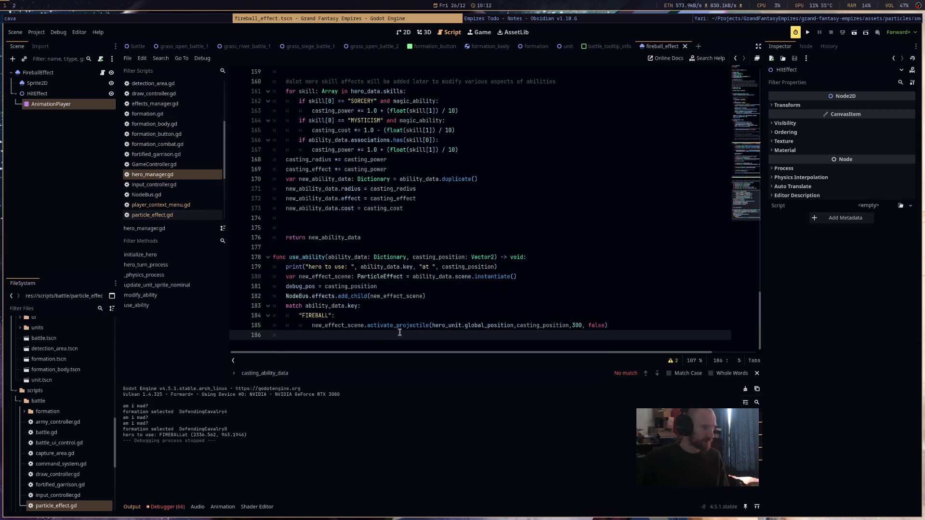
{"action": "type", "text": "h"}
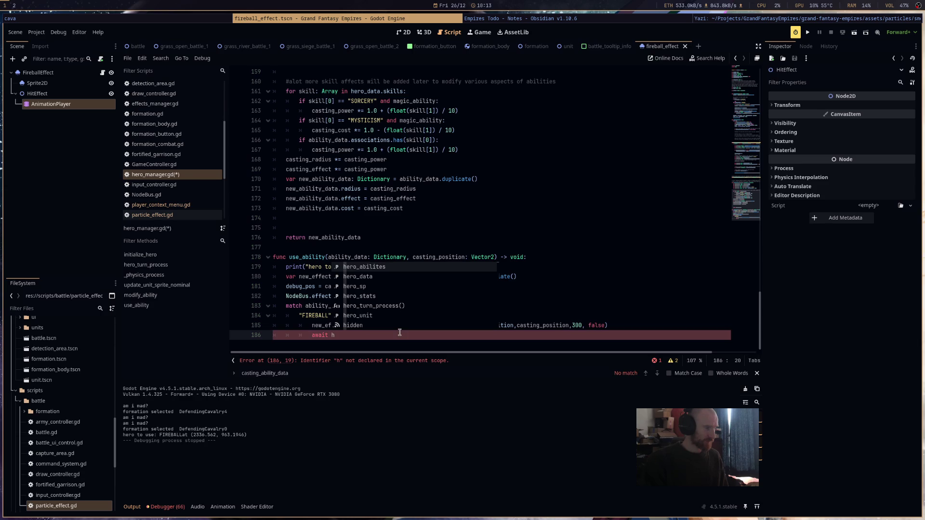
{"action": "type", "text": "i"}
{"action": "key", "text": "BackSpace"}
{"action": "key", "text": "BackSpace"}
{"action": "type", "text": "new"}
{"action": "key", "text": "Return"}
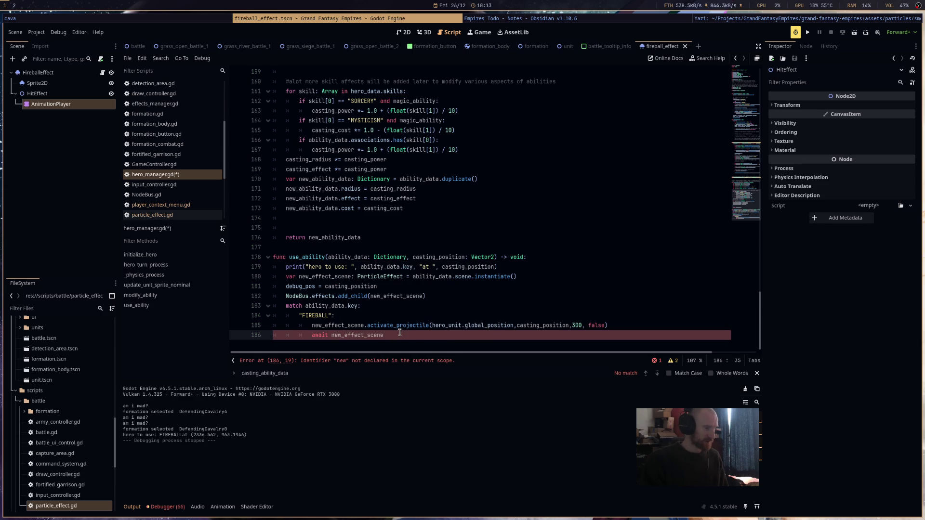
{"action": "type", "text": ".hi"}
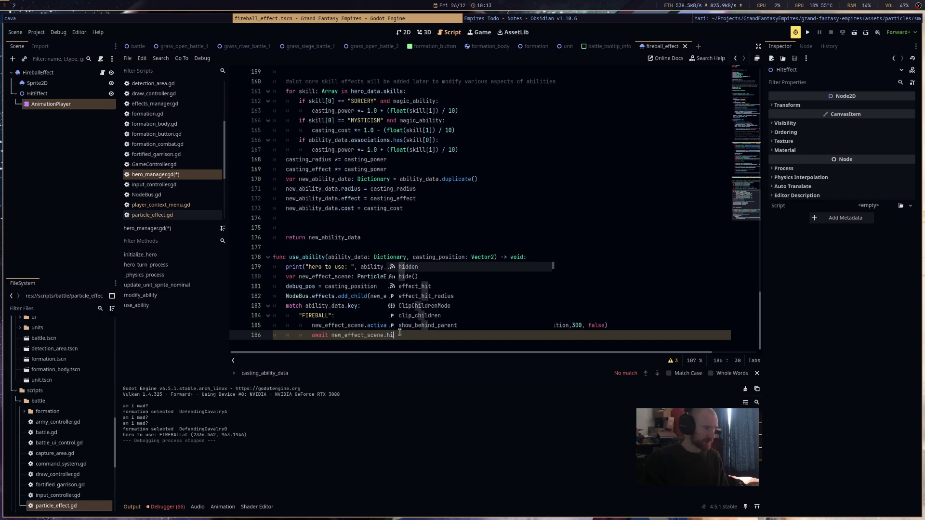
{"action": "type", "text": "t"}
{"action": "key", "text": "Return"}
{"action": "key", "text": "Return"}
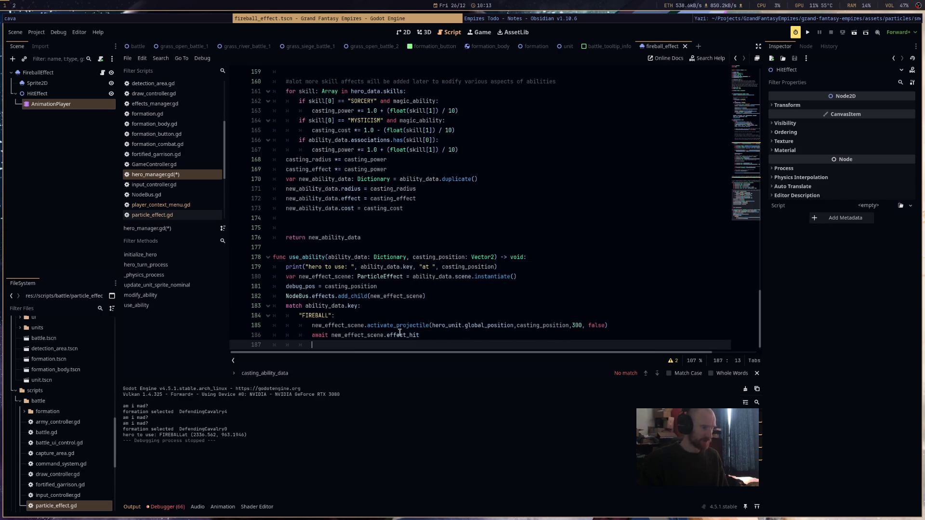
{"action": "key", "text": "ctrl+s"}
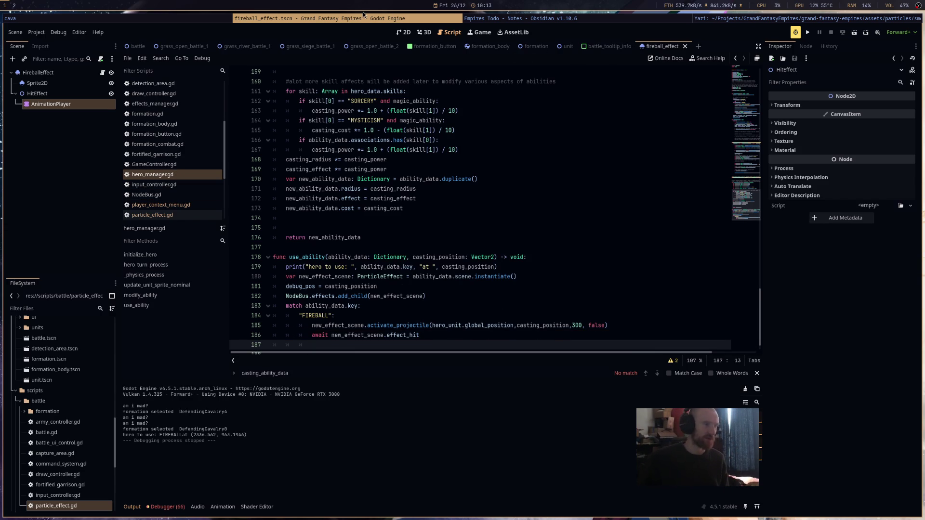
{"action": "left_click", "coordinate": [424, 32]}
{"action": "left_click", "coordinate": [404, 32]}
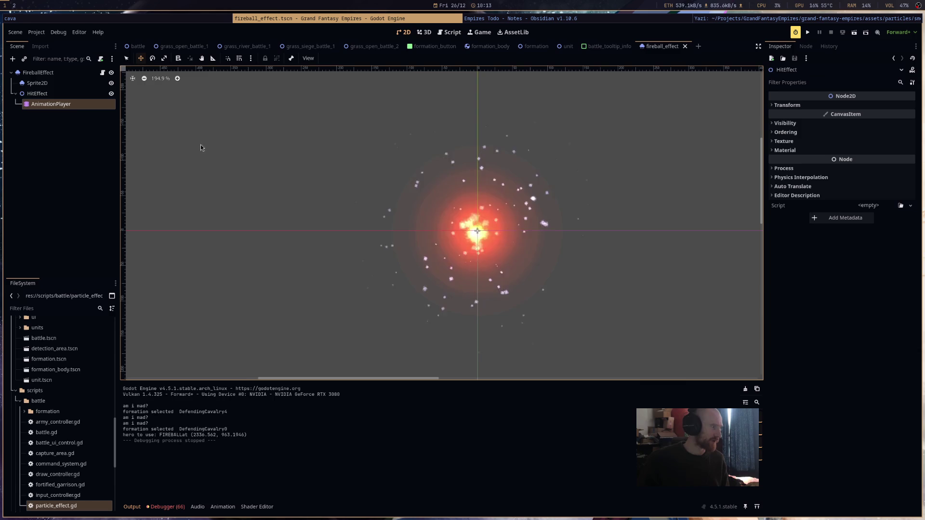
Turn off Emitting on FireballEffect and save the scene.
{"action": "left_click", "coordinate": [38, 72]}
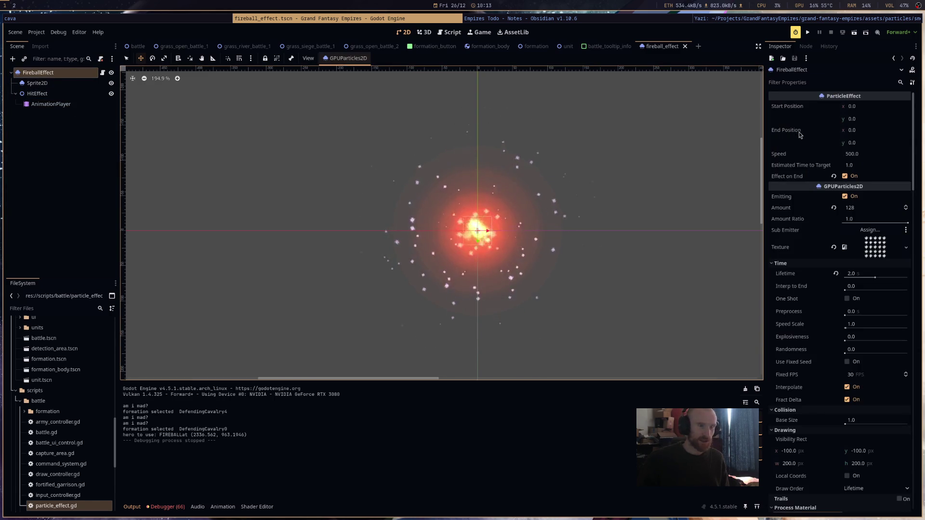
{"action": "left_click", "coordinate": [854, 196]}
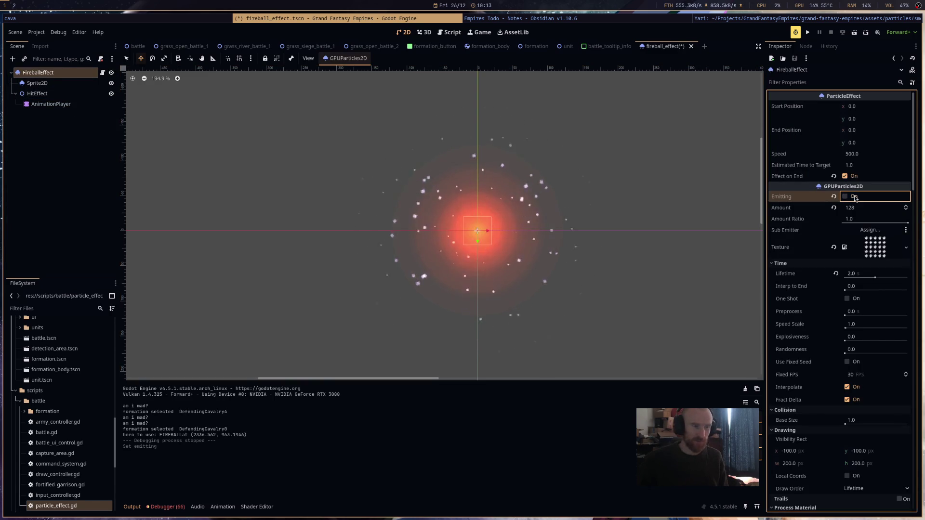
{"action": "left_click", "coordinate": [37, 83]}
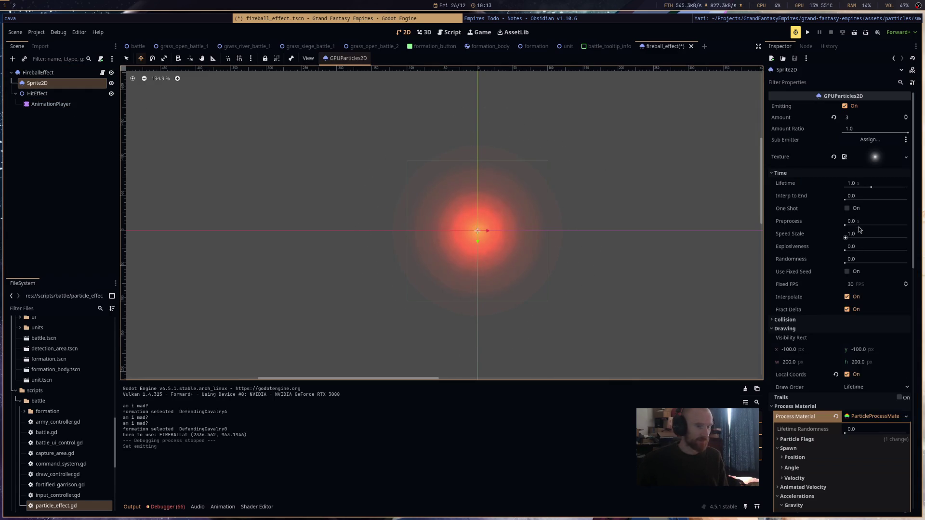
{"action": "key", "text": "ctrl+s"}
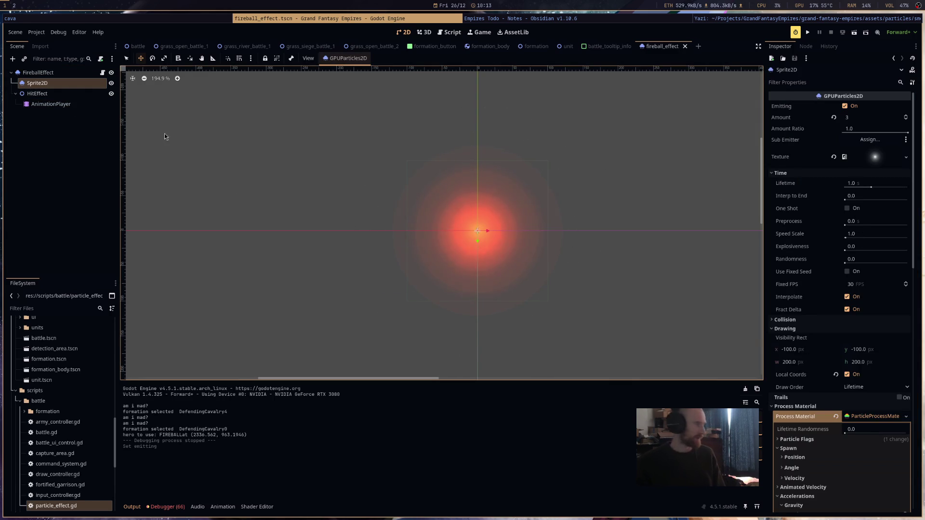
Create a hit_effect animation on HitEffect's AnimationPlayer with length 5, and save.
{"action": "left_click", "coordinate": [65, 106]}
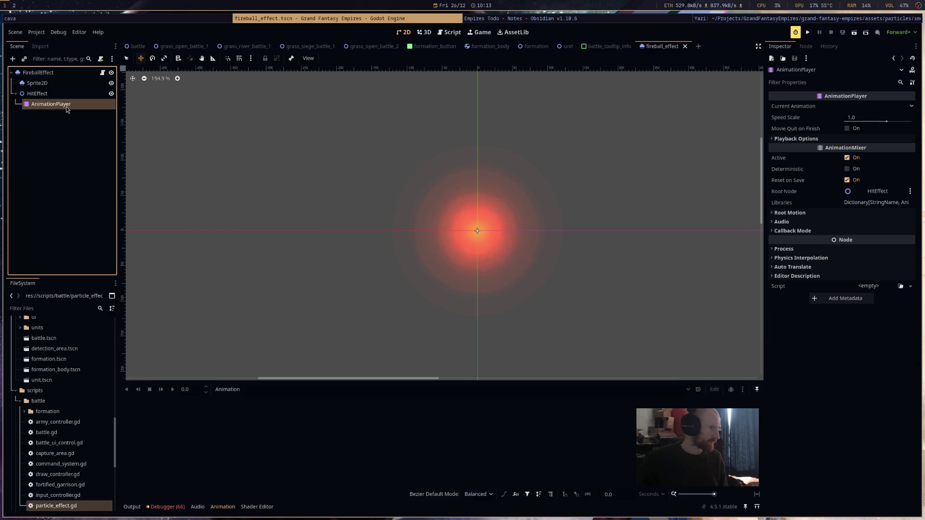
{"action": "left_click", "coordinate": [227, 389]}
{"action": "left_click", "coordinate": [232, 402]}
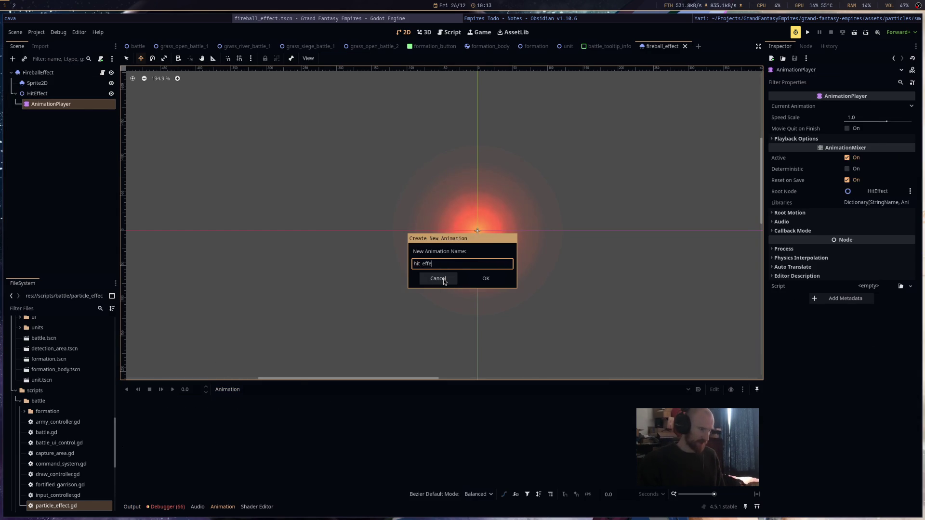
{"action": "type", "text": "ct"}
{"action": "key", "text": "Return"}
{"action": "left_click", "coordinate": [735, 404]}
{"action": "type", "text": "5"}
{"action": "key", "text": "Return"}
{"action": "key", "text": "ctrl+s"}
{"action": "scroll", "coordinate": [502, 304], "scroll_direction": "down", "scroll_amount": 2}
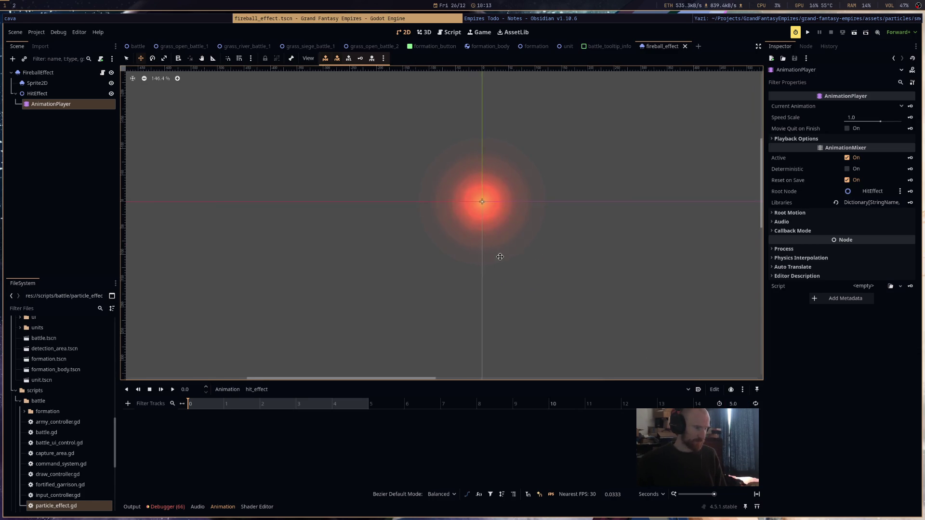
Add a GPUParticles2D child node under HitEffect.
{"action": "left_click", "coordinate": [58, 94]}
{"action": "right_click", "coordinate": [85, 93]}
{"action": "left_click", "coordinate": [133, 96]}
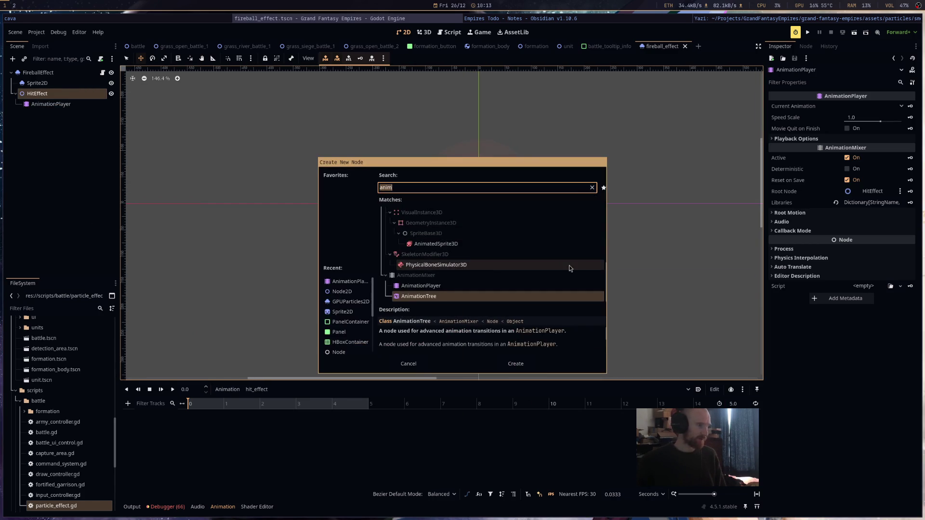
{"action": "type", "text": "gpu"}
{"action": "key", "text": "Return"}
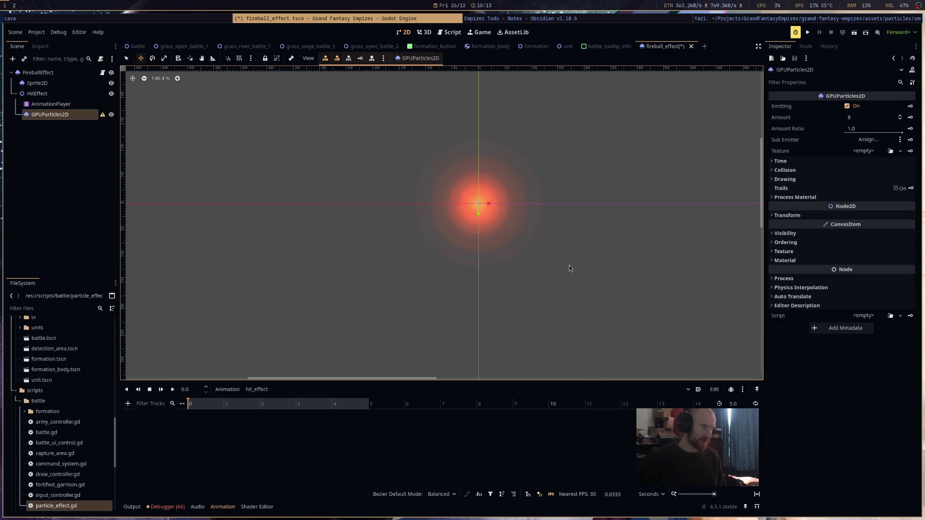
{"action": "key", "text": "ctrl+s"}
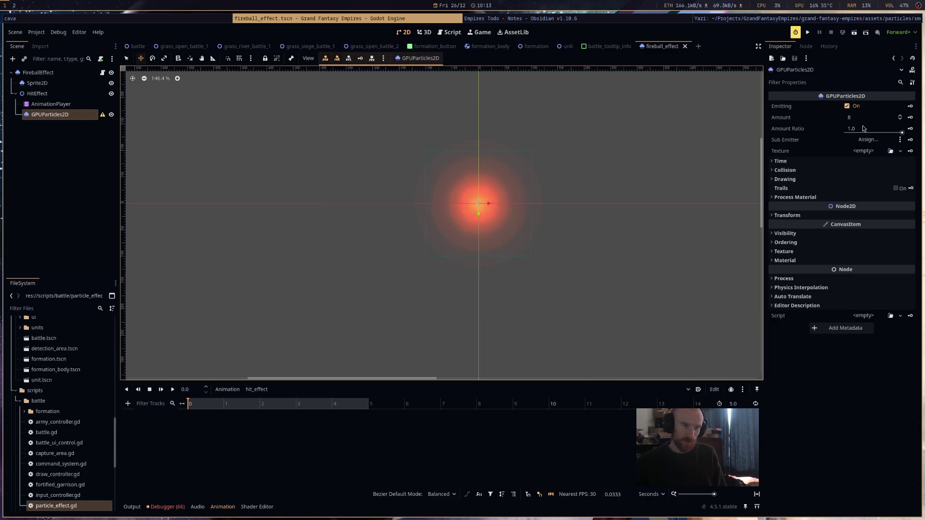
Set the GPUParticles2D Amount to 1 and save the scene.
{"action": "left_click", "coordinate": [865, 120]}
{"action": "type", "text": "1"}
{"action": "key", "text": "Return"}
{"action": "key", "text": "ctrl+s"}
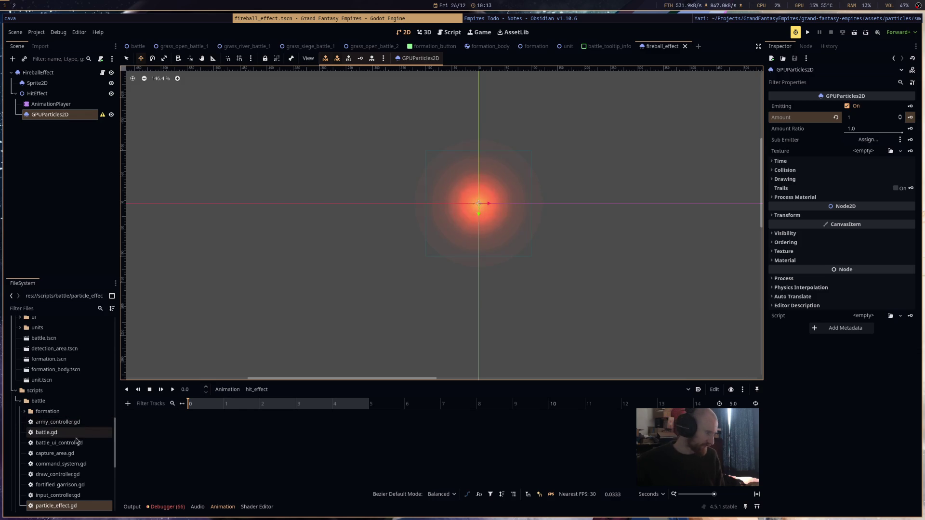
{"action": "scroll", "coordinate": [63, 439], "scroll_direction": "up", "scroll_amount": 10}
{"action": "scroll", "coordinate": [58, 424], "scroll_direction": "up", "scroll_amount": 5}
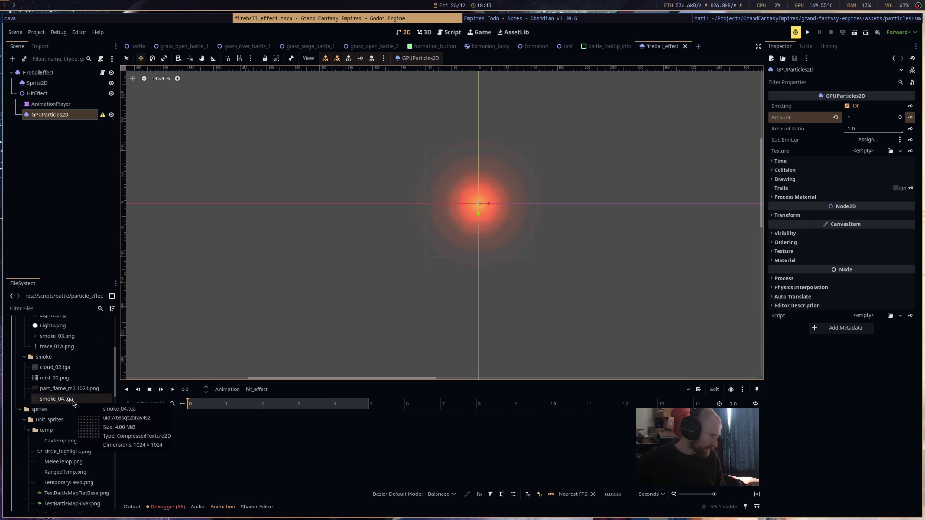
{"action": "key", "text": "super+Right"}
{"action": "key", "text": "super+Right"}
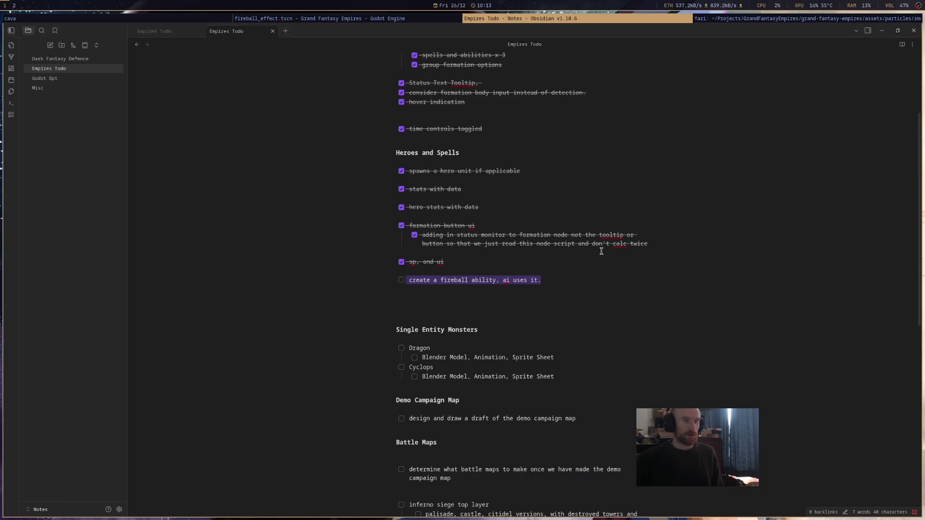
In Yazi, go up from the smoke assets folder to home and enter Music.
{"action": "key", "text": "super+Left"}
{"action": "key", "text": "super+Left"}
{"action": "key", "text": "super+Right"}
{"action": "key", "text": "super+Right"}
{"action": "key", "text": "h"}
{"action": "key", "text": "h"}
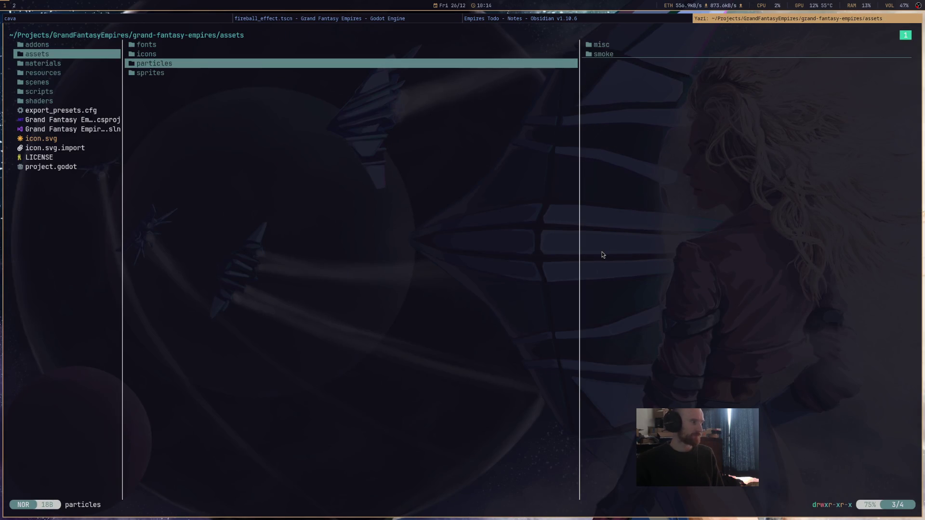
{"action": "key", "text": "h"}
{"action": "key", "text": "h"}
{"action": "key", "text": "h"}
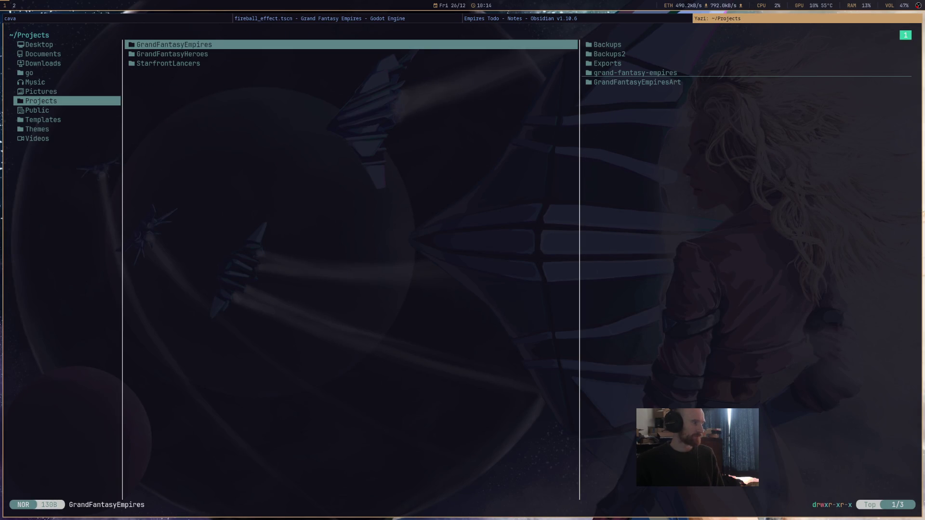
{"action": "key", "text": "j"}
{"action": "key", "text": "j"}
{"action": "key", "text": "h"}
{"action": "key", "text": "l"}
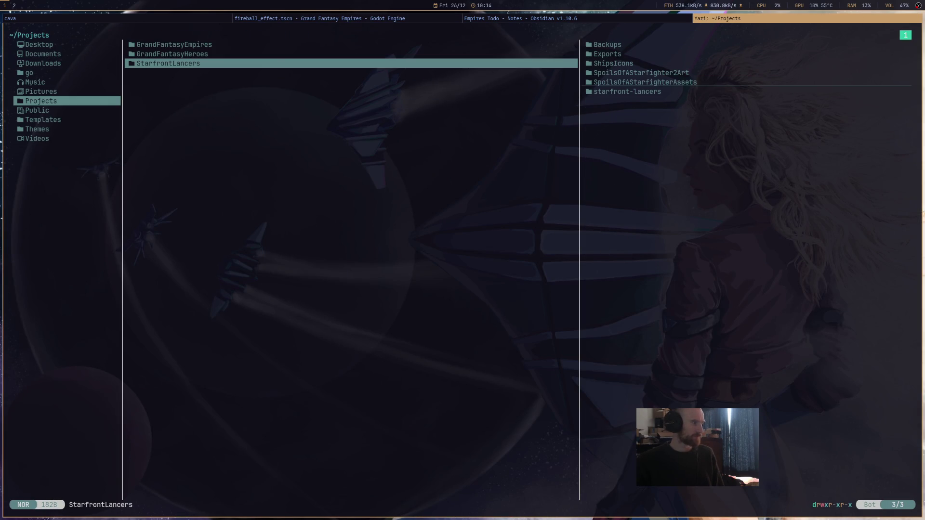
{"action": "key", "text": "h"}
{"action": "key", "text": "k"}
{"action": "key", "text": "k"}
{"action": "key", "text": "l"}
Enter the numbered mixes folder and play the Christmas Mix mp4 in mpv.
{"action": "key", "text": "j"}
{"action": "key", "text": "j"}
{"action": "key", "text": "j"}
{"action": "key", "text": "j"}
{"action": "key", "text": "j"}
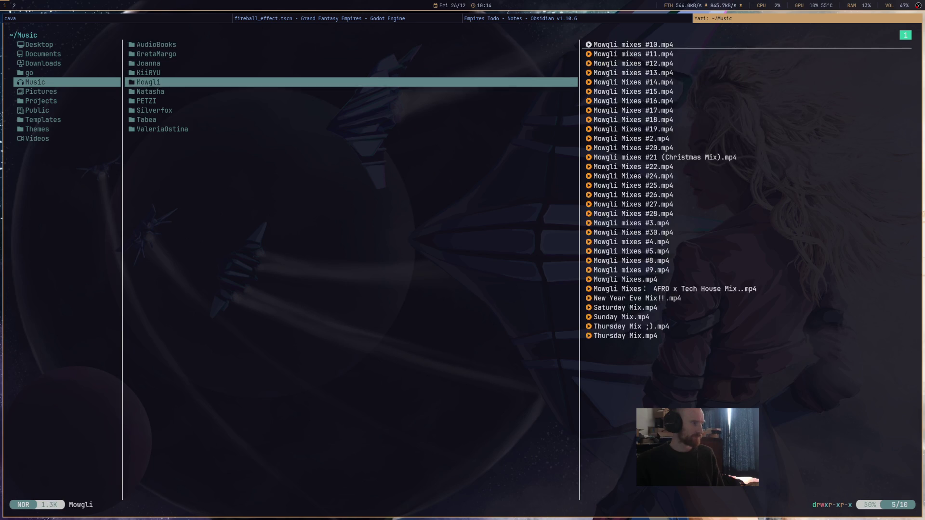
{"action": "key", "text": "j"}
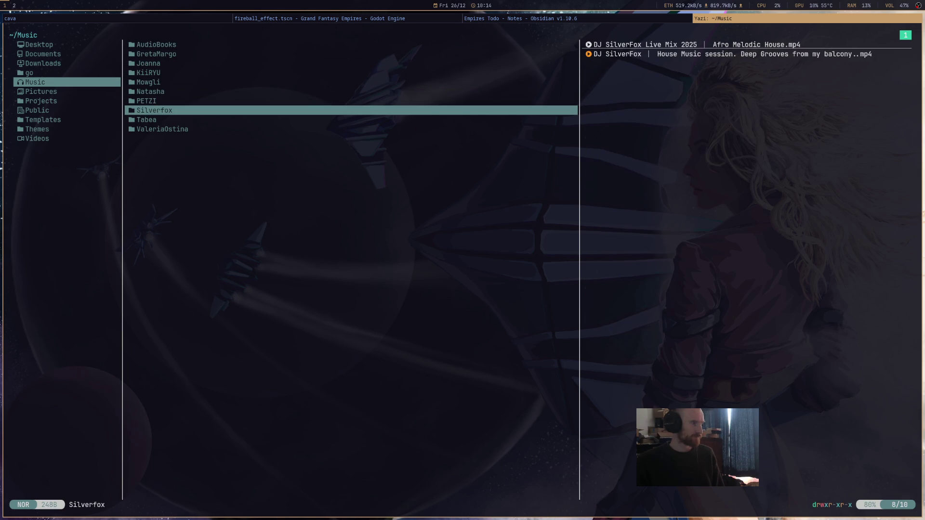
{"action": "key", "text": "j"}
{"action": "key", "text": "j"}
{"action": "key", "text": "k"}
{"action": "key", "text": "k"}
{"action": "key", "text": "k"}
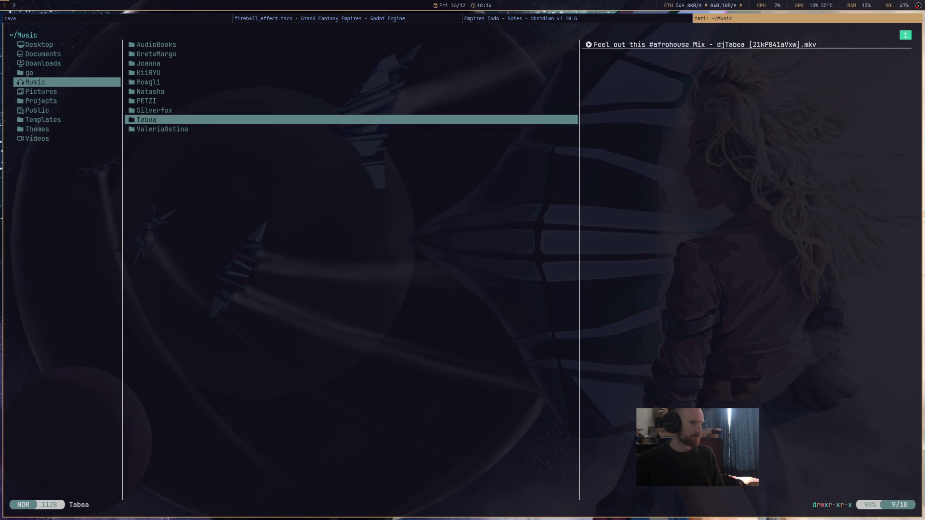
{"action": "key", "text": "k"}
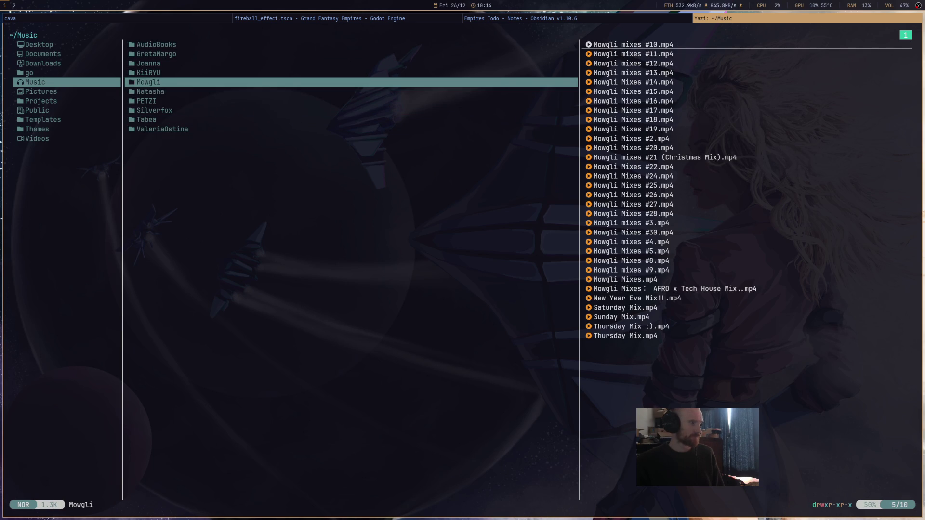
{"action": "key", "text": "l"}
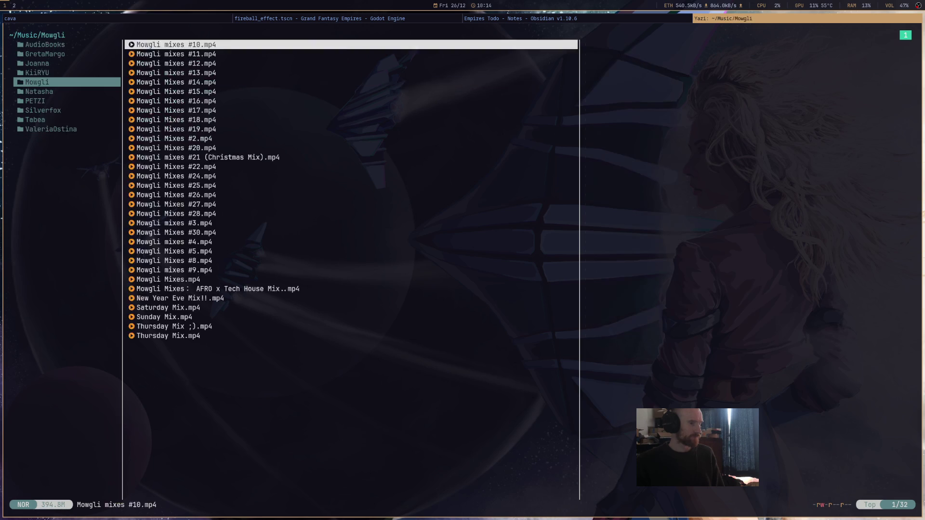
{"action": "key", "text": "j"}
{"action": "key", "text": "j"}
{"action": "key", "text": "j"}
{"action": "key", "text": "j"}
{"action": "key", "text": "j"}
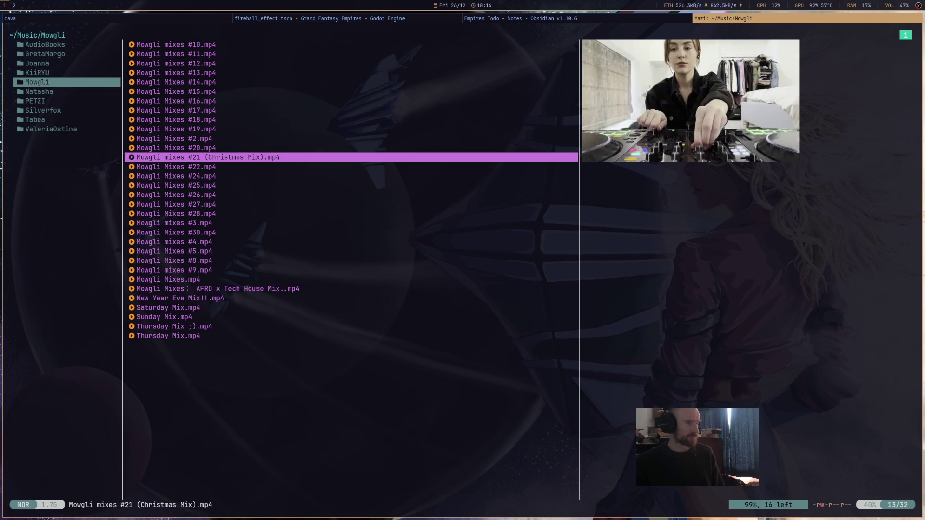
{"action": "key", "text": "k"}
{"action": "key", "text": "j"}
{"action": "key", "text": "Return"}
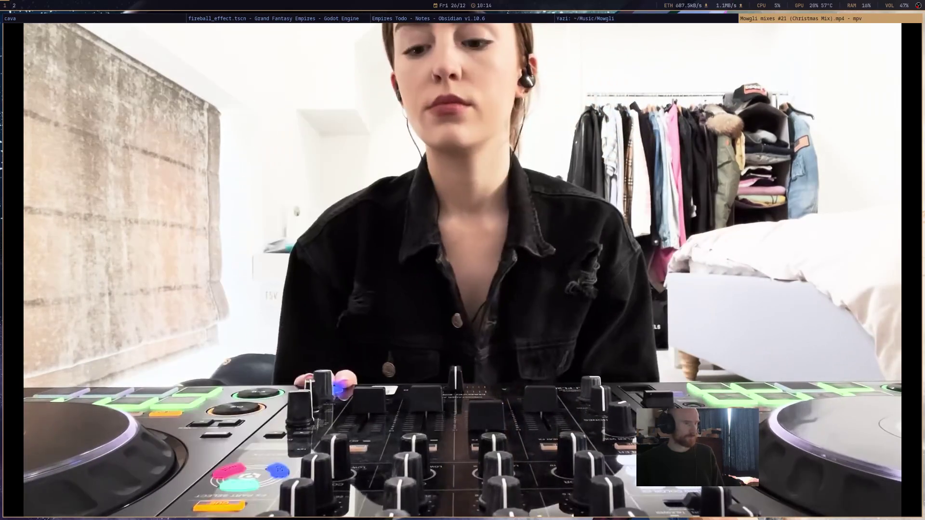
Switch back to the Godot fireball effect scene.
{"action": "key", "text": "super+Left"}
{"action": "key", "text": "super+Left"}
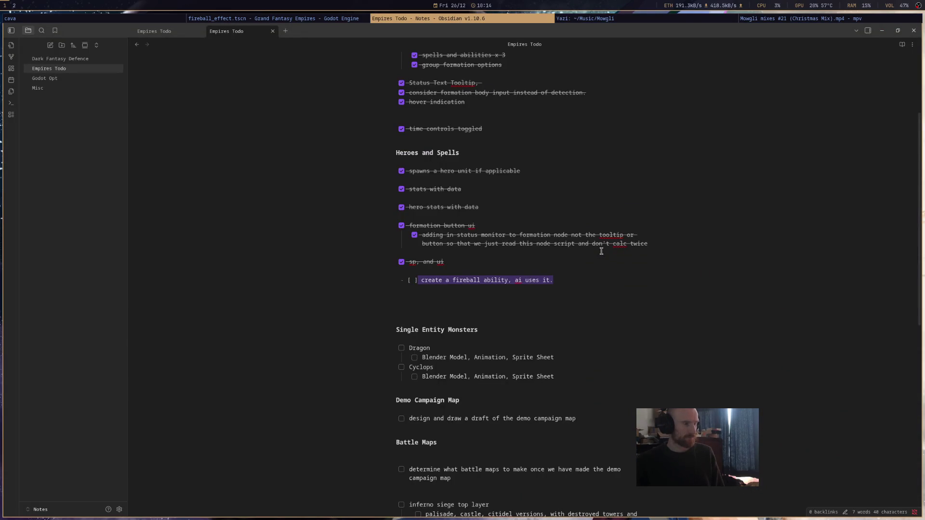
{"action": "key", "text": "super+Right"}
{"action": "key", "text": "super+Left"}
{"action": "key", "text": "super+Left"}
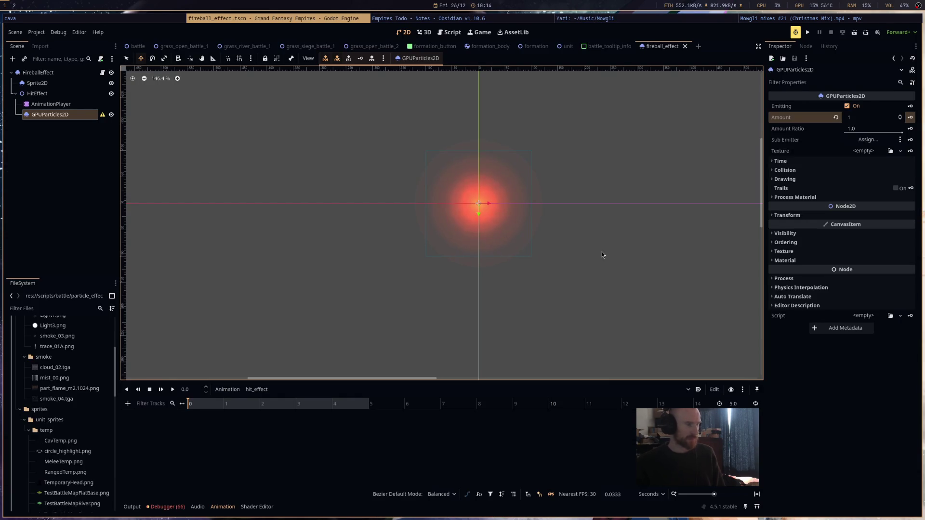
Drag the part_flame_m2.1024.png flame sprite sheet onto the HitEffect particles' Texture slot.
{"action": "left_click_drag", "start_coordinate": [573, 209], "coordinate": [574, 207]}
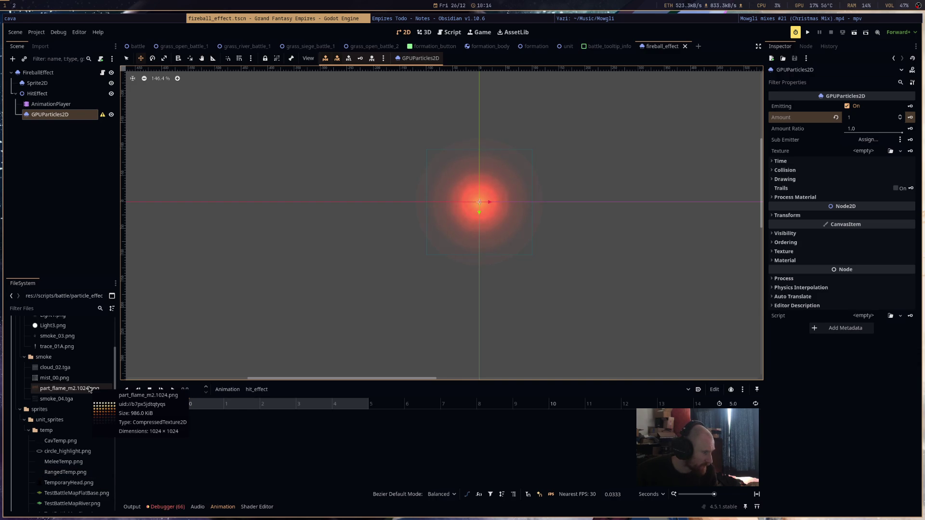
{"action": "left_click_drag", "start_coordinate": [89, 389], "coordinate": [865, 152]}
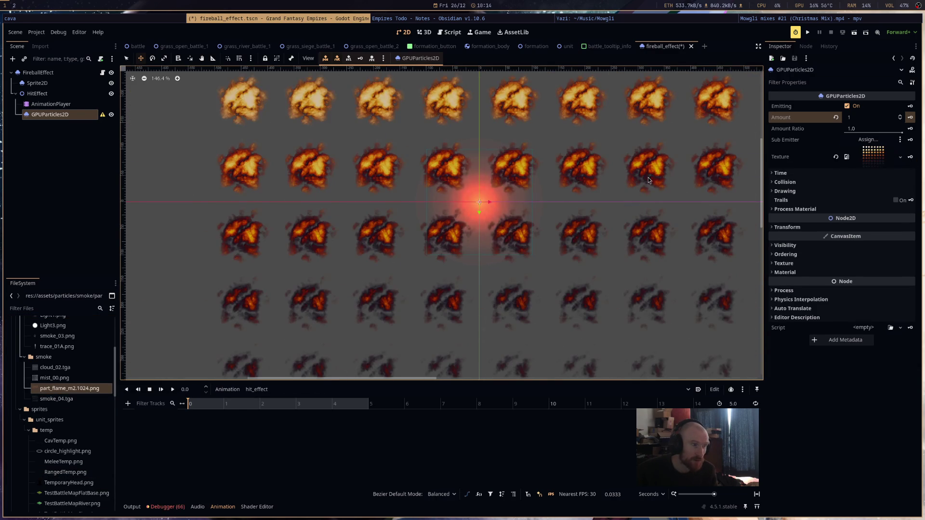
{"action": "scroll", "coordinate": [571, 195], "scroll_direction": "down", "scroll_amount": 5}
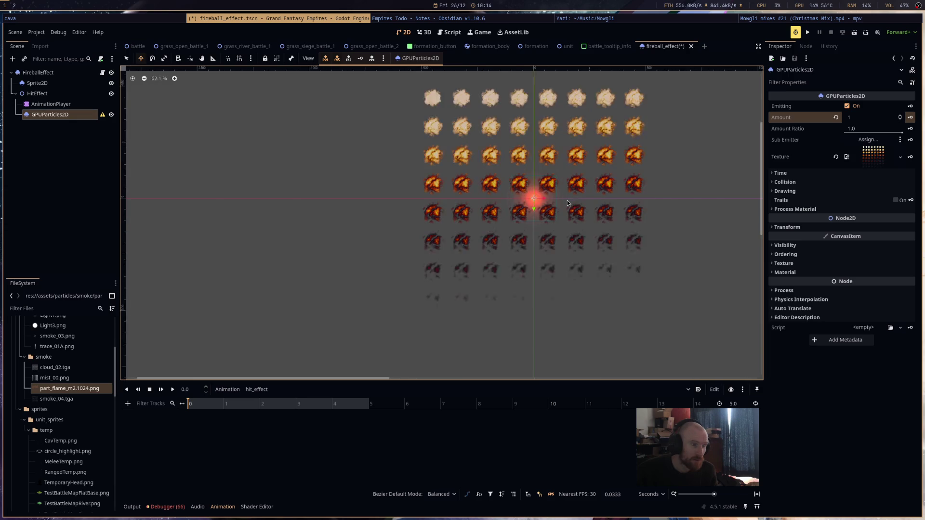
{"action": "scroll", "coordinate": [568, 203], "scroll_direction": "up", "scroll_amount": 3}
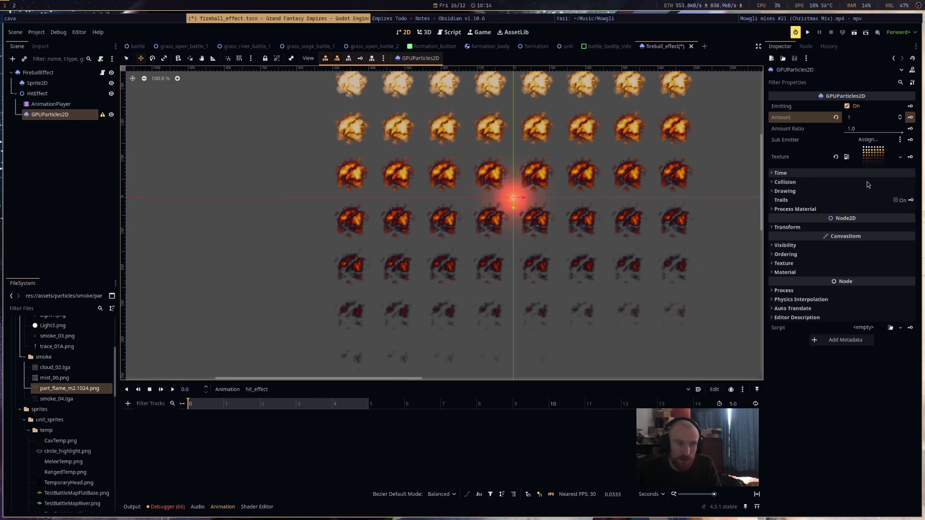
{"action": "left_click", "coordinate": [857, 192]}
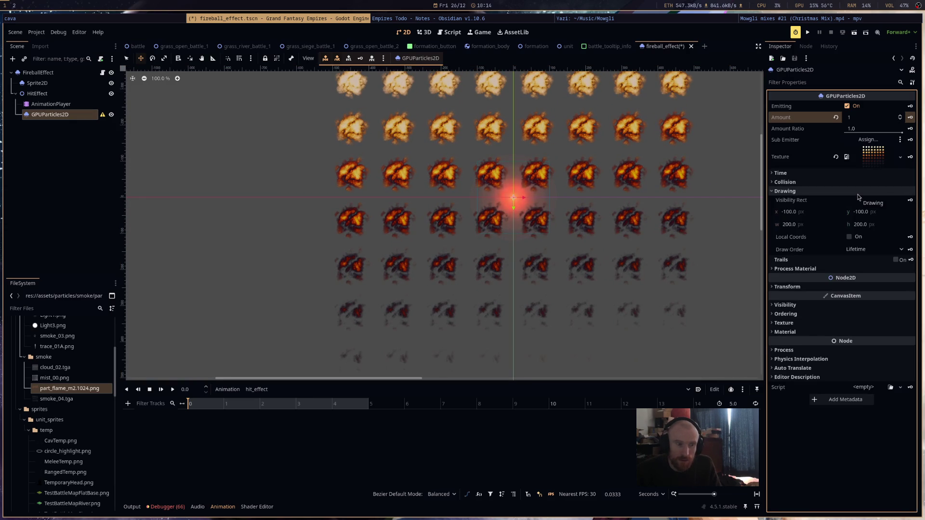
Set the process material's gravity y value from 98 to 0.
{"action": "left_click", "coordinate": [858, 192]}
{"action": "left_click", "coordinate": [858, 211]}
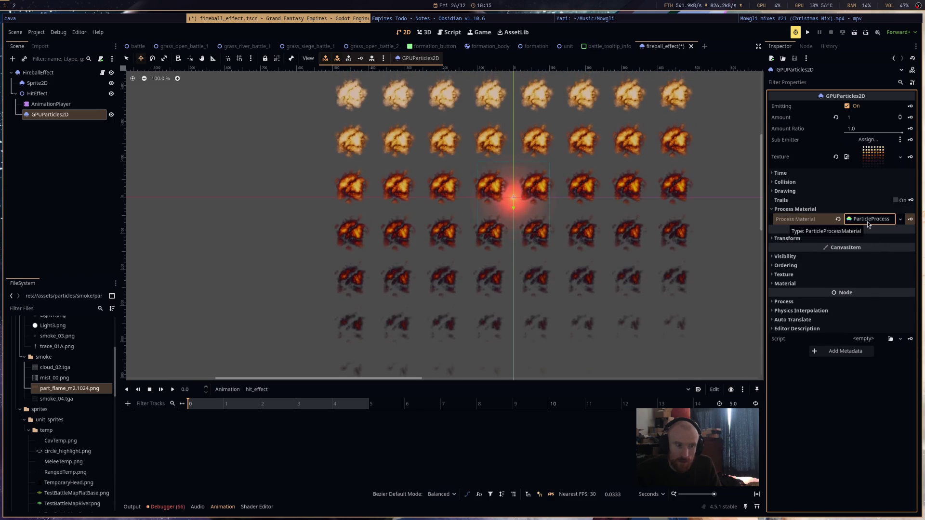
{"action": "left_click", "coordinate": [867, 221]}
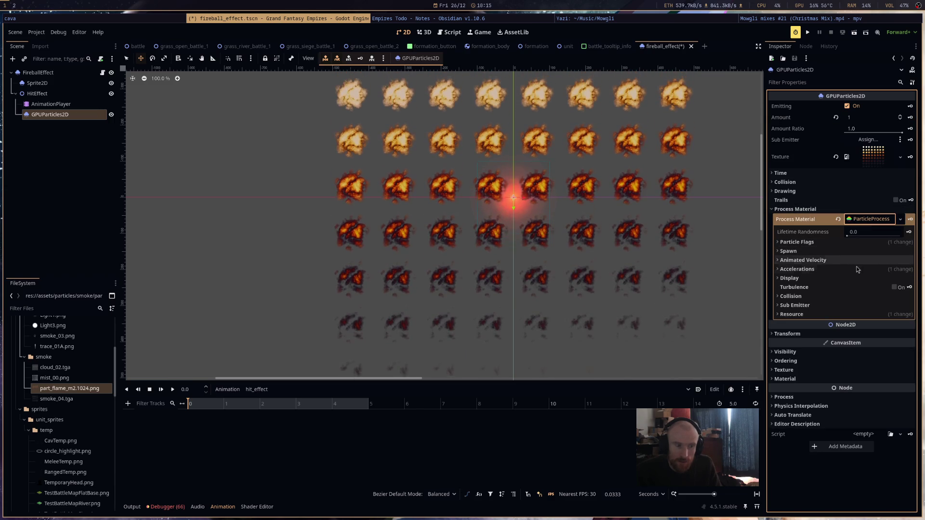
{"action": "left_click", "coordinate": [859, 269]}
{"action": "left_click", "coordinate": [805, 279]}
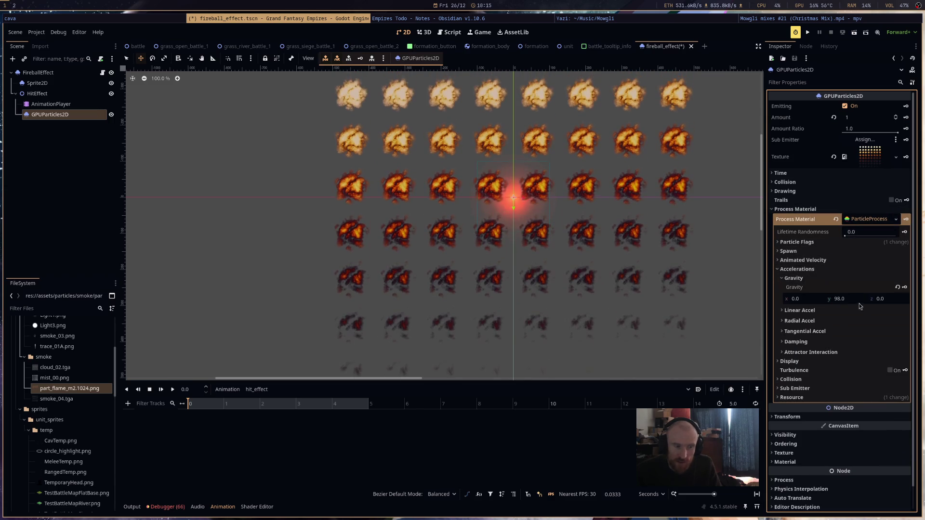
{"action": "left_click", "coordinate": [847, 299]}
{"action": "type", "text": "0"}
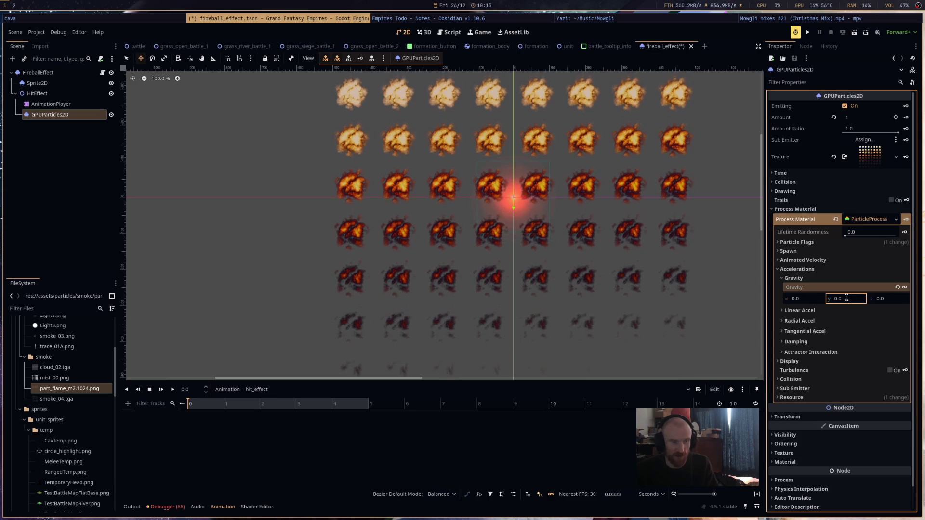
Look through the particle flags, spawn position and animated velocity sections, then collapse them.
{"action": "left_click", "coordinate": [856, 245]}
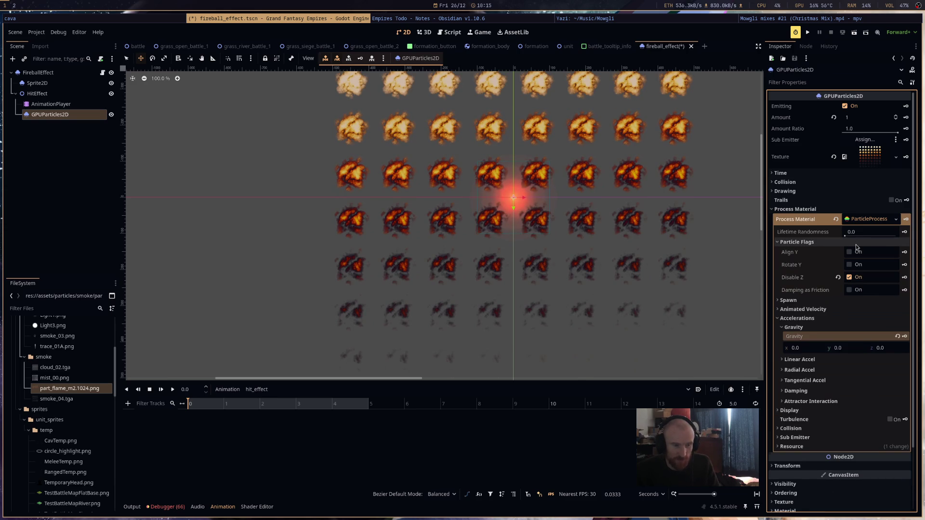
{"action": "left_click", "coordinate": [856, 244]}
{"action": "left_click", "coordinate": [855, 251]}
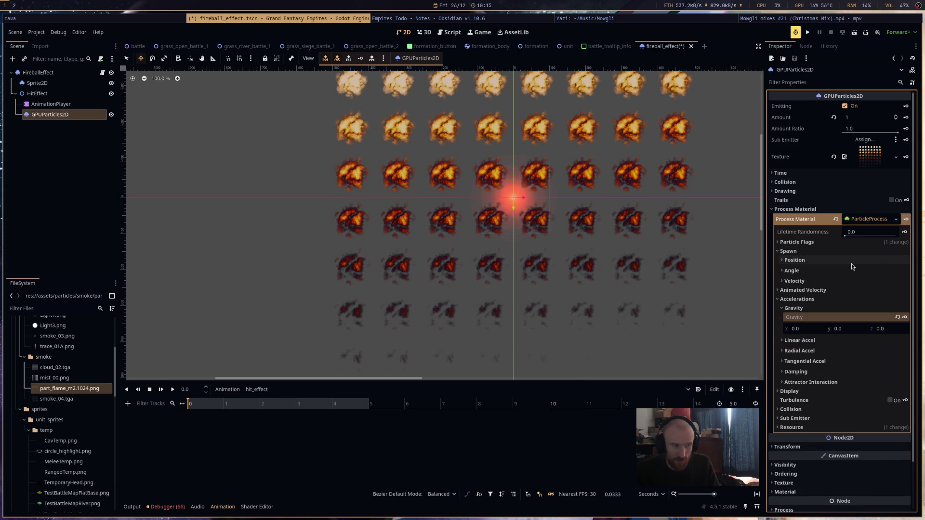
{"action": "left_click", "coordinate": [852, 263]}
{"action": "left_click", "coordinate": [852, 263]}
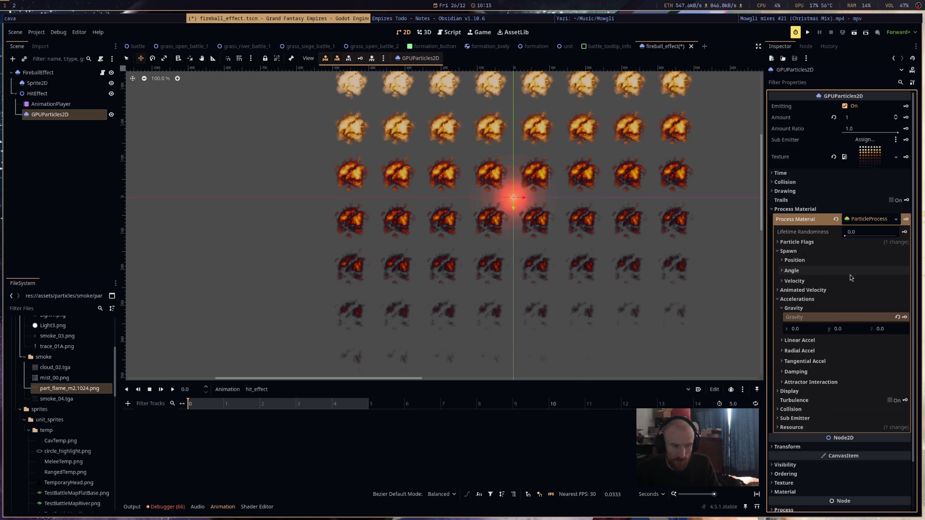
{"action": "left_click", "coordinate": [846, 291]}
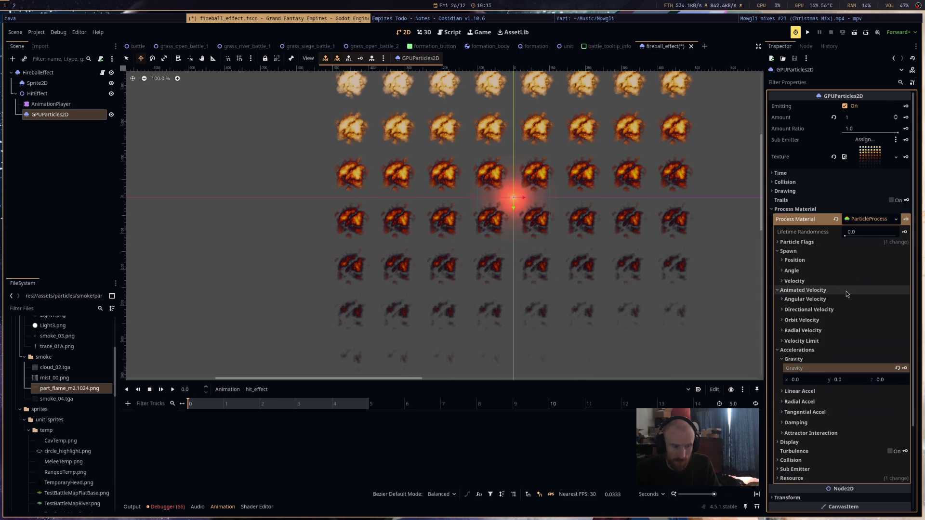
{"action": "scroll", "coordinate": [846, 292], "scroll_direction": "down", "scroll_amount": 3}
{"action": "left_click", "coordinate": [815, 185]}
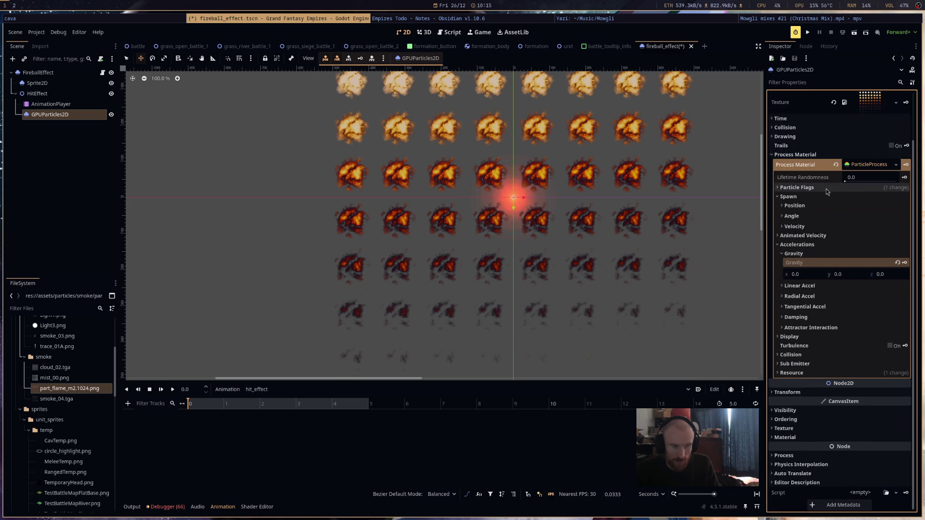
{"action": "left_click", "coordinate": [814, 245]}
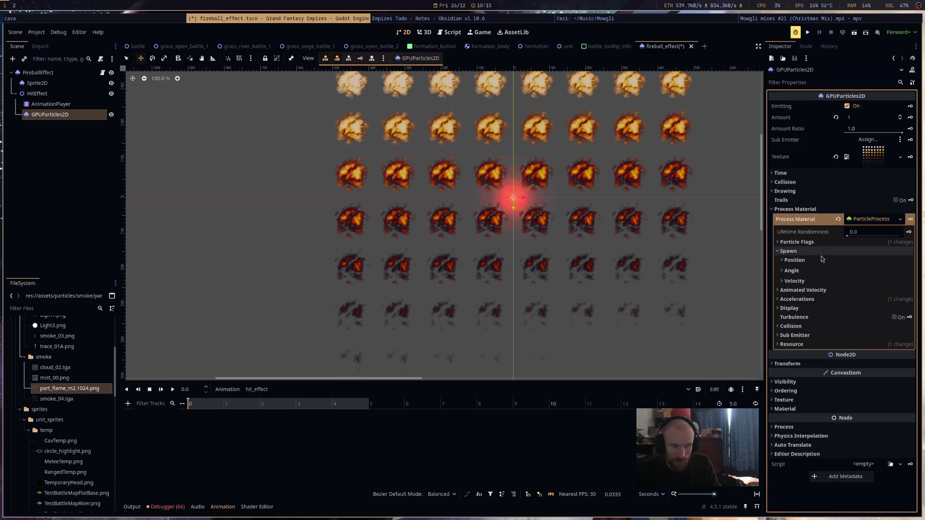
Set the process material's display scale to 2.0.
{"action": "left_click", "coordinate": [818, 308]}
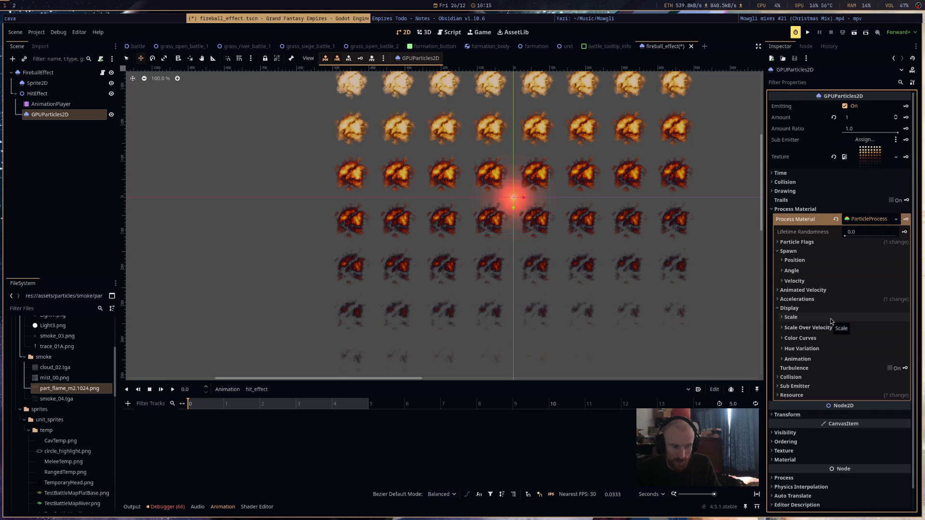
{"action": "left_click", "coordinate": [831, 318]}
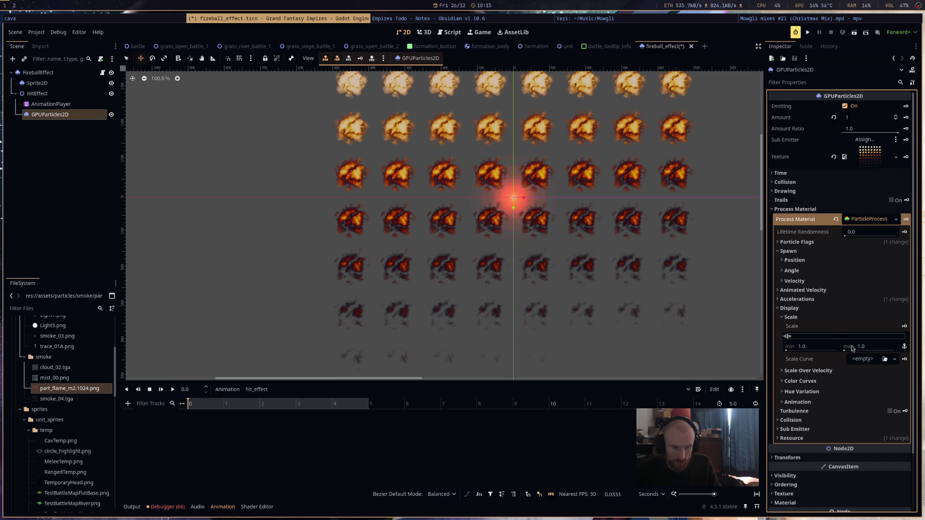
{"action": "left_click", "coordinate": [816, 346]}
{"action": "type", "text": "2"}
{"action": "key", "text": "Return"}
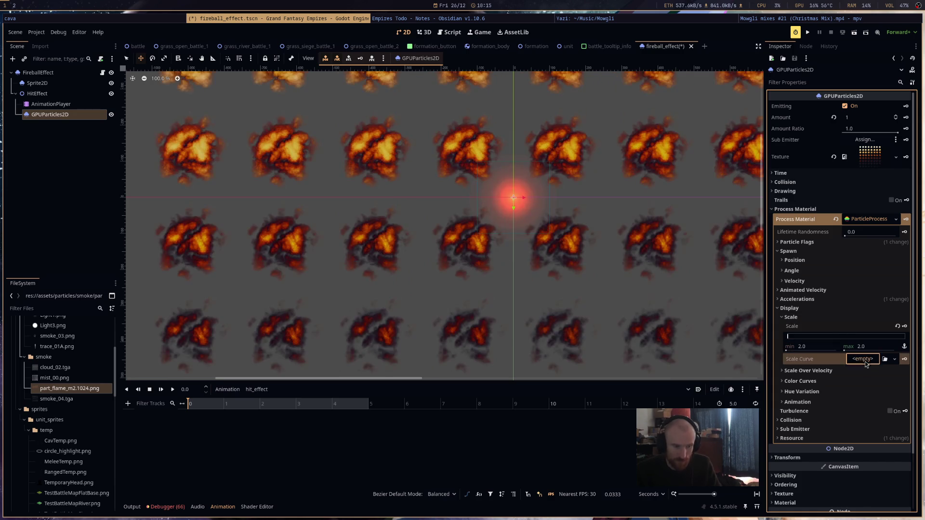
Add a new CurveTexture scale curve starting at 0.5 and reaching 1 at 0.1.
{"action": "left_click", "coordinate": [866, 360]}
{"action": "left_click", "coordinate": [869, 380]}
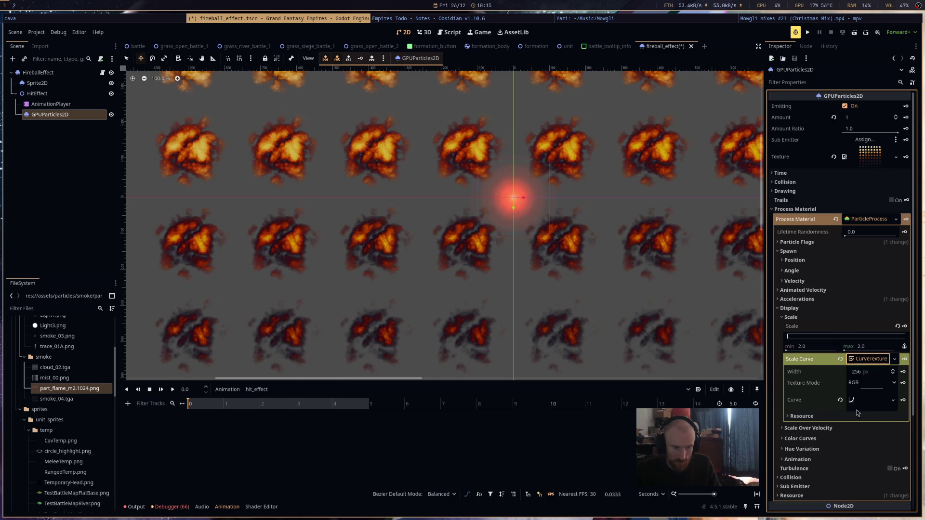
{"action": "left_click", "coordinate": [868, 401]}
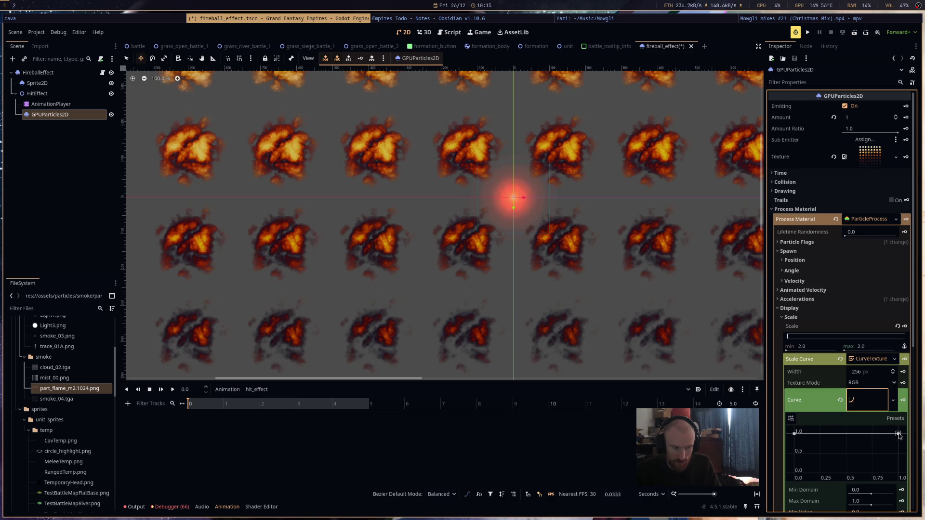
{"action": "left_click_drag", "start_coordinate": [795, 434], "coordinate": [795, 452]}
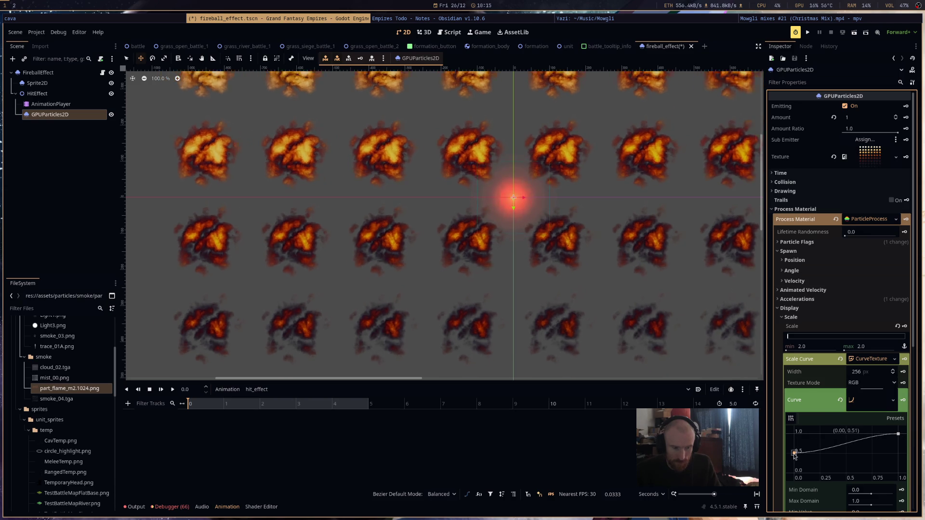
{"action": "left_click", "coordinate": [805, 435]}
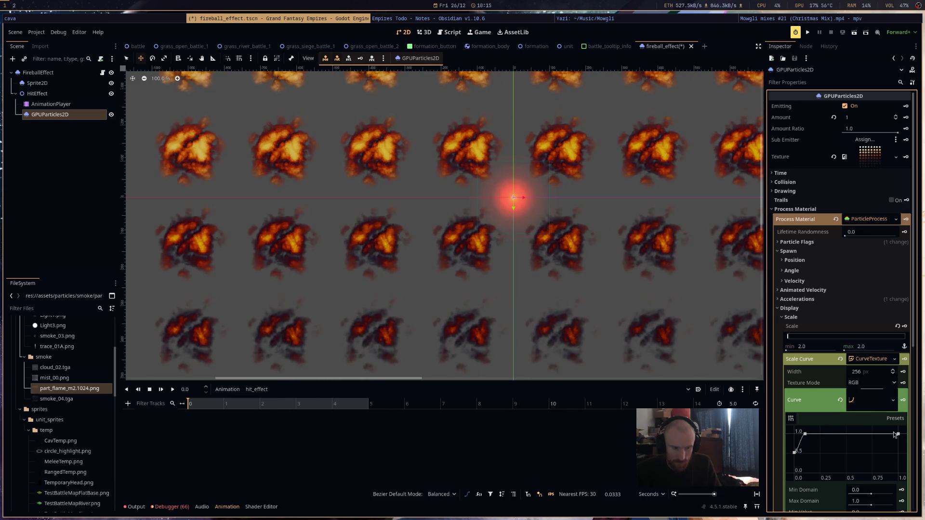
{"action": "left_click", "coordinate": [871, 359]}
Add a new gradient Color Ramp fading from a light start to black at the end.
{"action": "left_click", "coordinate": [862, 403]}
{"action": "left_click", "coordinate": [870, 415]}
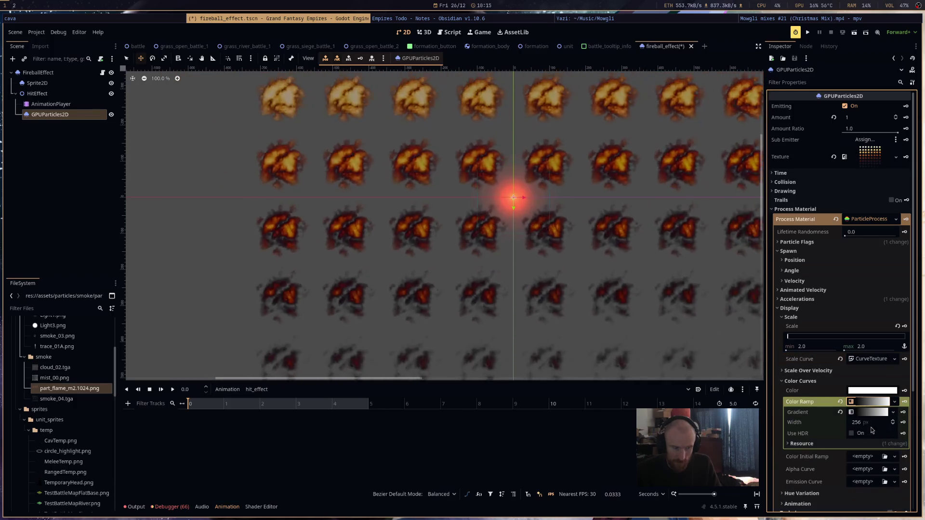
{"action": "left_click", "coordinate": [863, 414]}
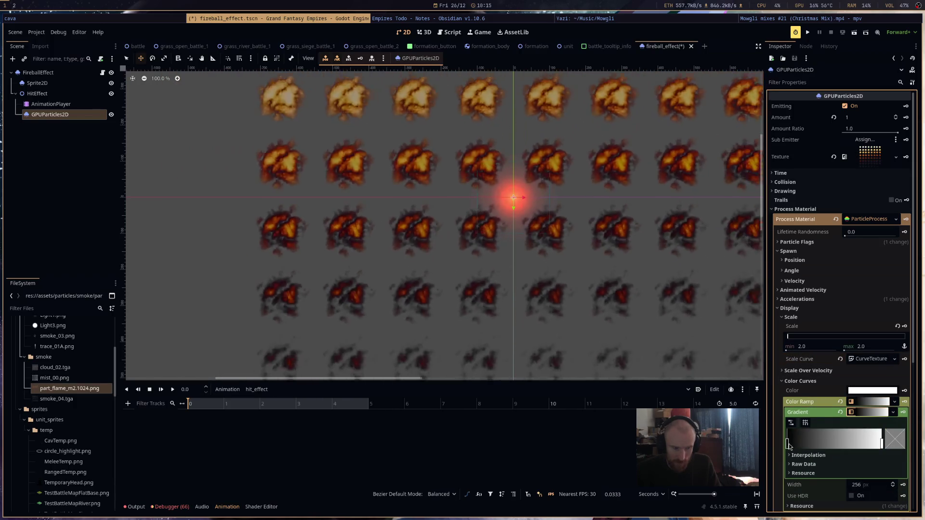
{"action": "left_click_drag", "start_coordinate": [789, 444], "coordinate": [883, 445]}
{"action": "left_click", "coordinate": [791, 443]}
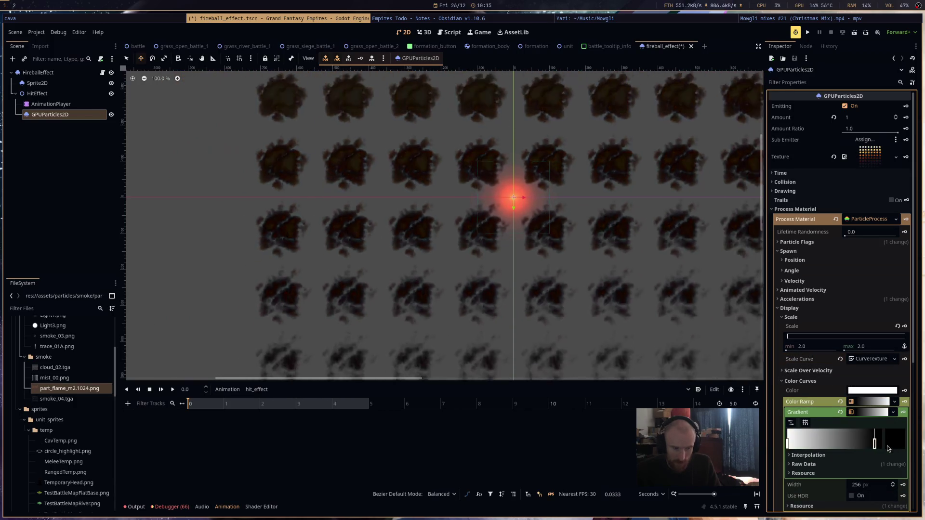
{"action": "left_click", "coordinate": [875, 402]}
{"action": "scroll", "coordinate": [857, 339], "scroll_direction": "down", "scroll_amount": 3}
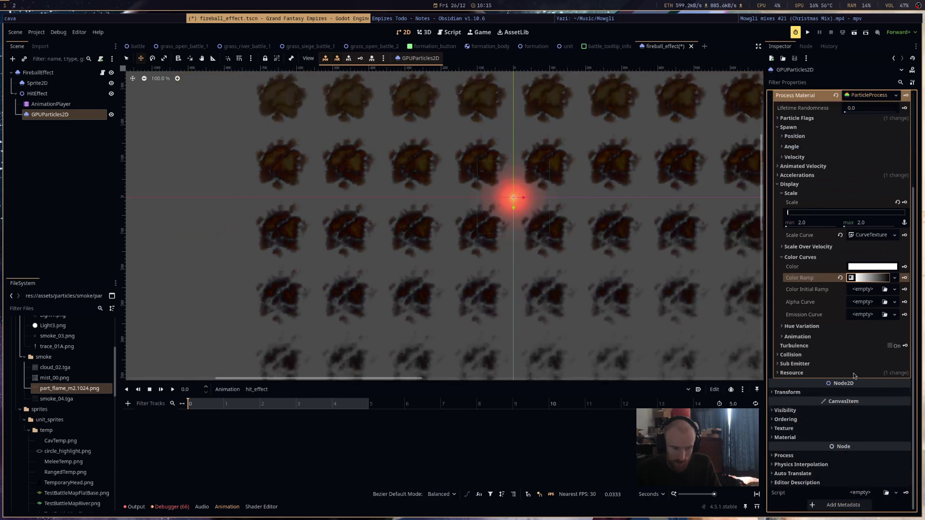
{"action": "left_click", "coordinate": [852, 438]}
Assign the particles a new CanvasItemMaterial with Add blend mode.
{"action": "left_click", "coordinate": [867, 447]}
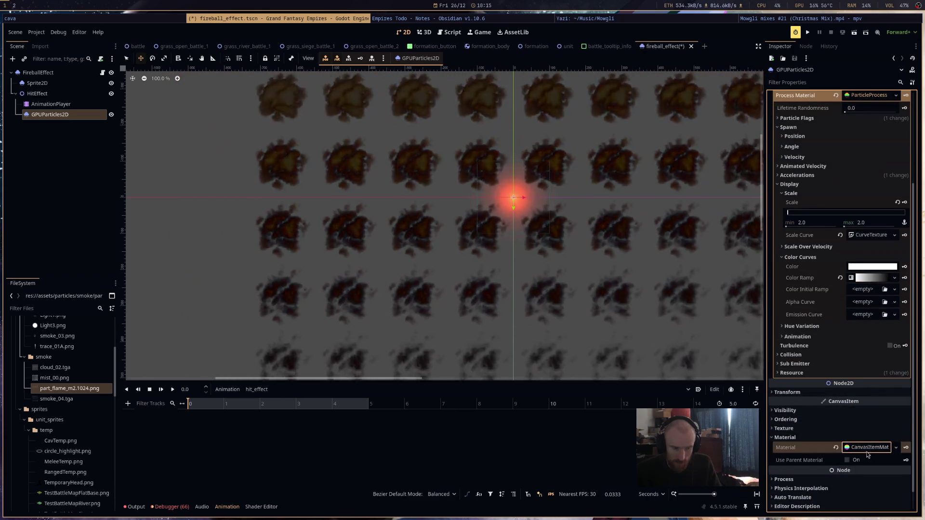
{"action": "left_click", "coordinate": [869, 460]}
{"action": "scroll", "coordinate": [870, 460], "scroll_direction": "down", "scroll_amount": 2}
{"action": "left_click", "coordinate": [868, 391]}
{"action": "left_click", "coordinate": [863, 412]}
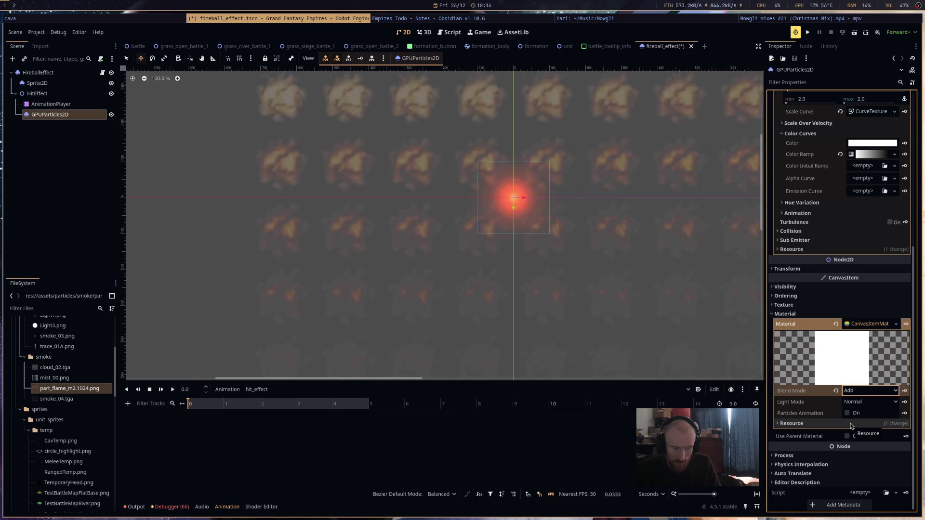
Enable particle animation with 8 horizontal and 8 vertical frames.
{"action": "left_click", "coordinate": [848, 413]}
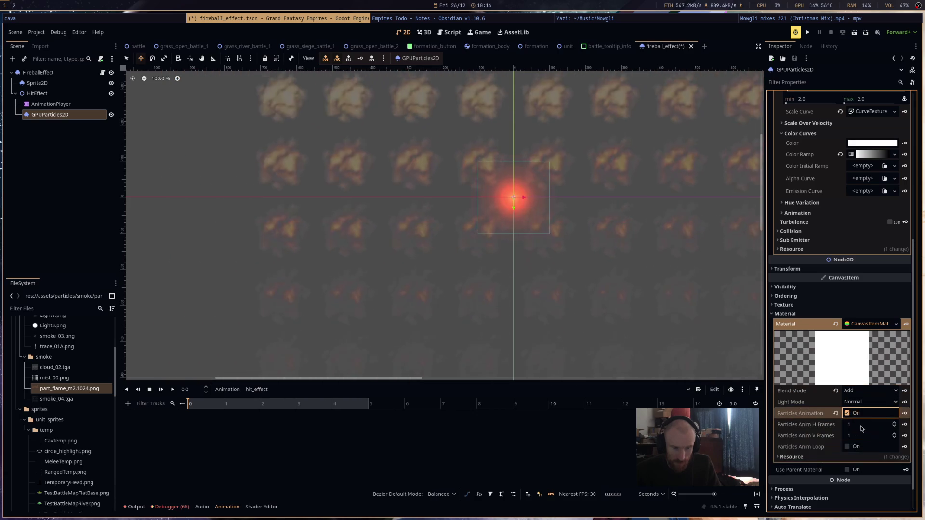
{"action": "scroll", "coordinate": [643, 280], "scroll_direction": "down", "scroll_amount": 5}
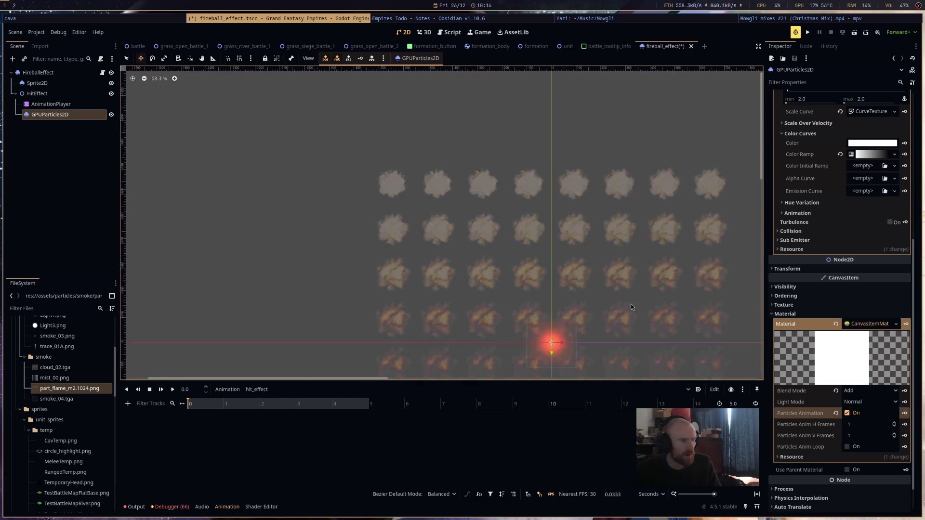
{"action": "left_click", "coordinate": [865, 424]}
{"action": "type", "text": "8"}
{"action": "left_click", "coordinate": [860, 435]}
{"action": "type", "text": "8"}
{"action": "key", "text": "Return"}
Keep the process material's maximum animation speed at 1.0.
{"action": "scroll", "coordinate": [639, 243], "scroll_direction": "up", "scroll_amount": 2}
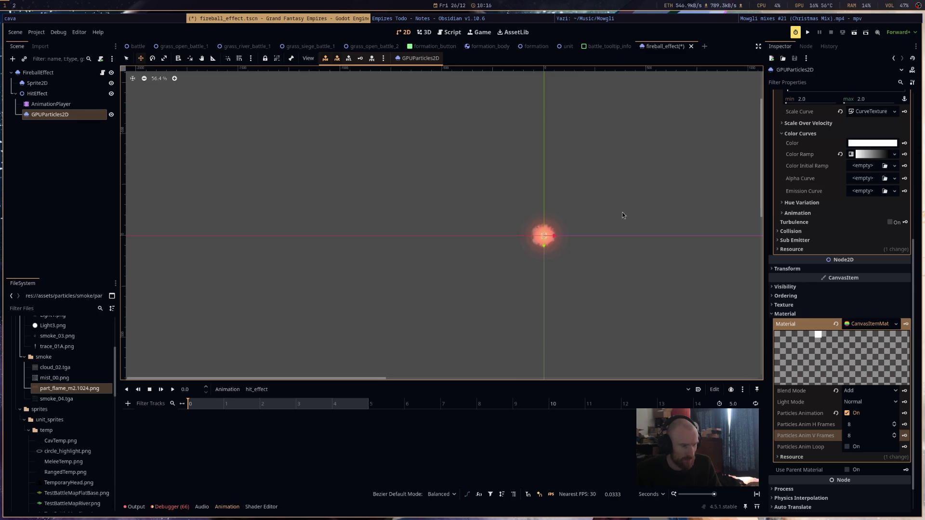
{"action": "scroll", "coordinate": [602, 223], "scroll_direction": "up", "scroll_amount": 2}
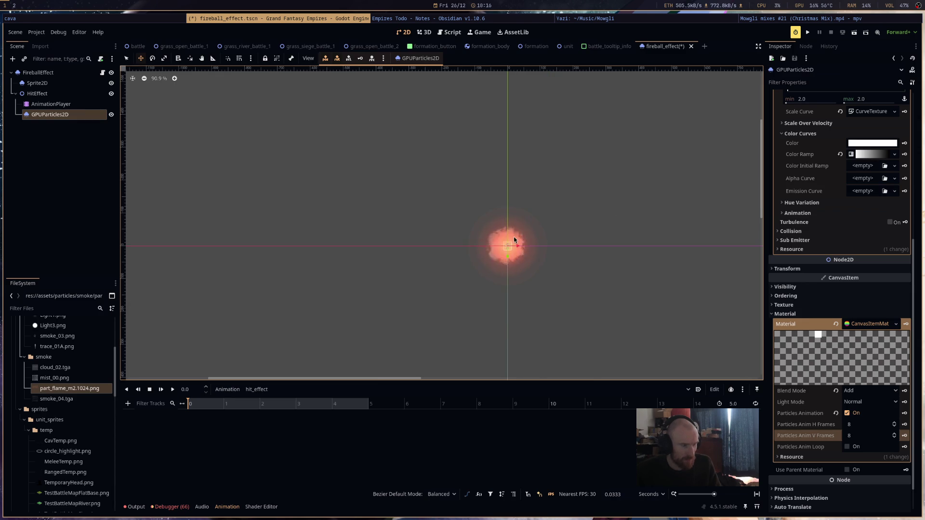
{"action": "left_click", "coordinate": [870, 324]}
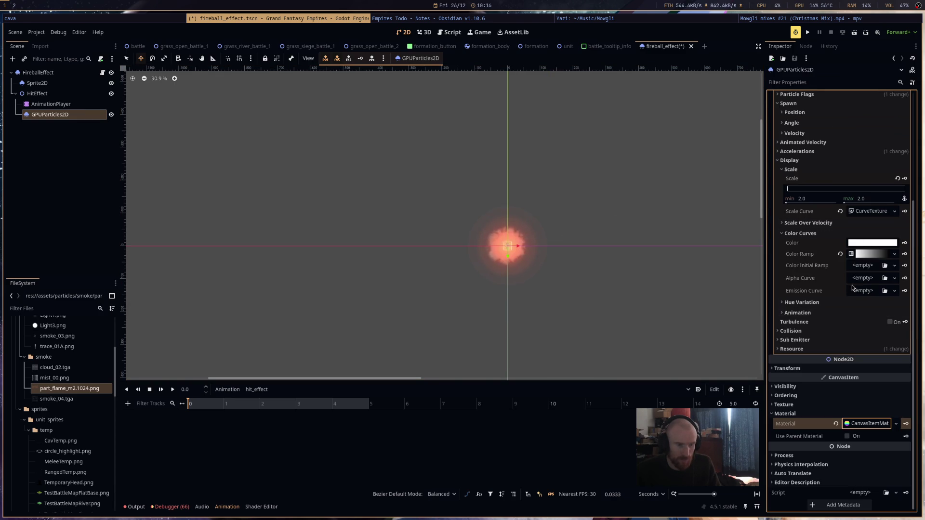
{"action": "left_click", "coordinate": [852, 313]}
{"action": "left_click", "coordinate": [870, 343]}
{"action": "key", "text": "Return"}
{"action": "scroll", "coordinate": [545, 258], "scroll_direction": "up", "scroll_amount": 3}
{"action": "scroll", "coordinate": [546, 259], "scroll_direction": "up", "scroll_amount": 1}
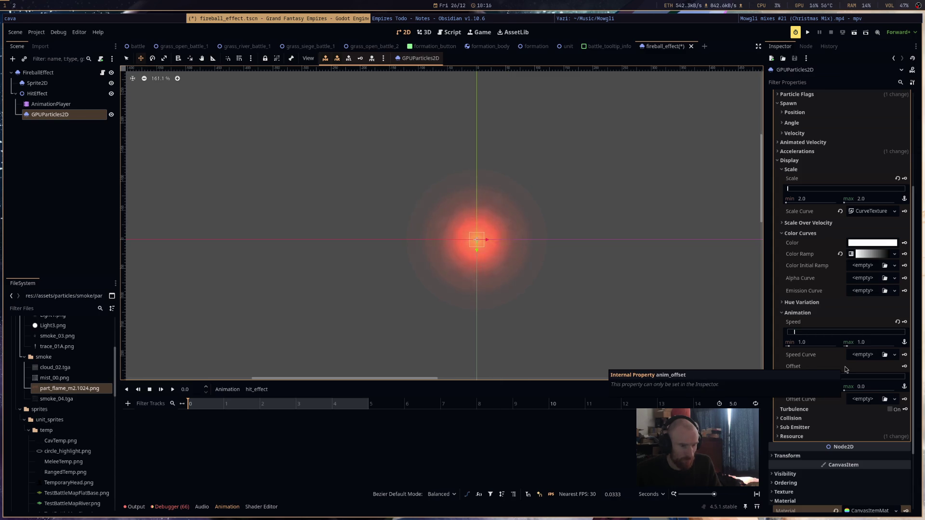
Set the minimum particle scale to 3.0 and save the scene.
{"action": "left_click", "coordinate": [819, 199]}
{"action": "type", "text": "3"}
{"action": "key", "text": "Return"}
{"action": "type", "text": "3"}
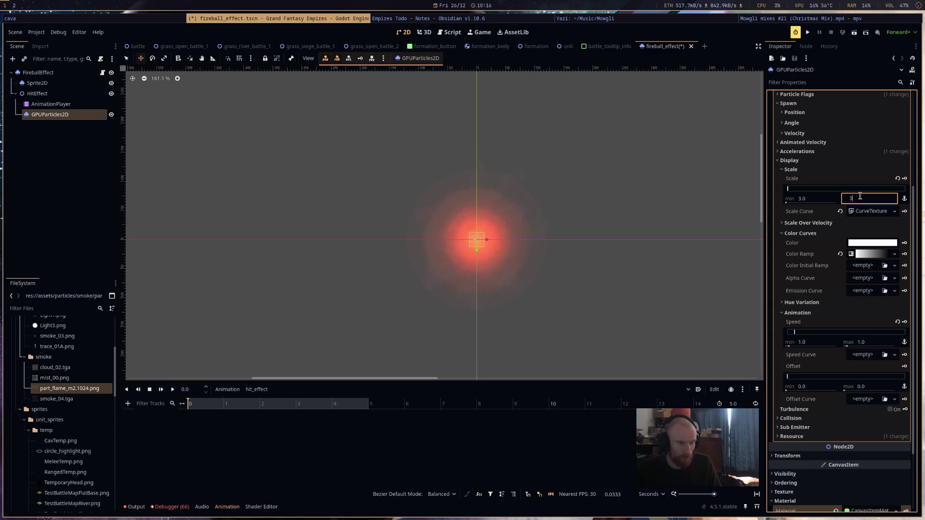
{"action": "key", "text": "ctrl+s"}
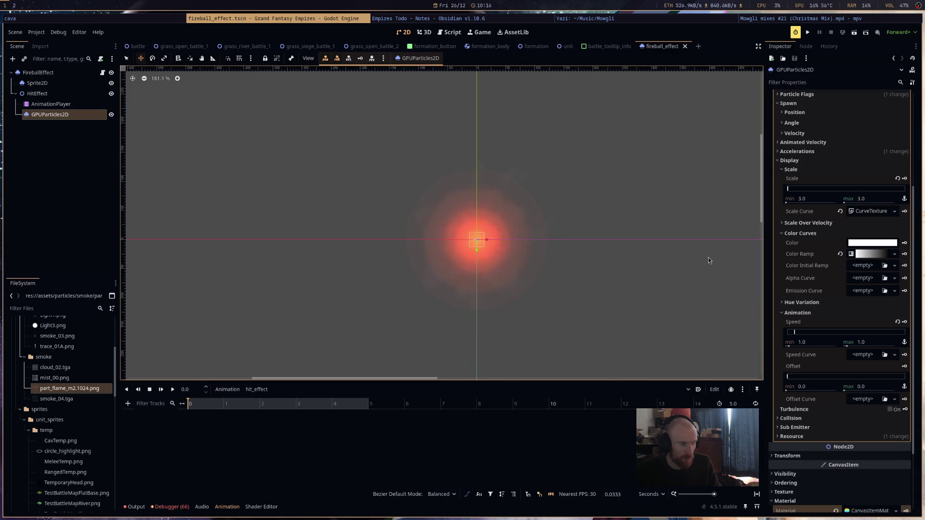
Enable HDR on the Color Ramp gradient and add a purple stop near the middle.
{"action": "left_click", "coordinate": [870, 254]}
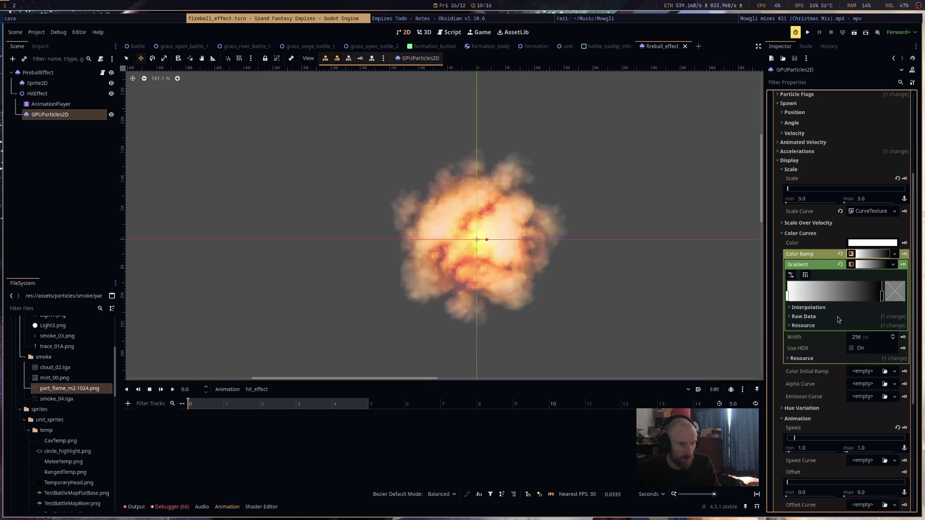
{"action": "left_click", "coordinate": [789, 295]}
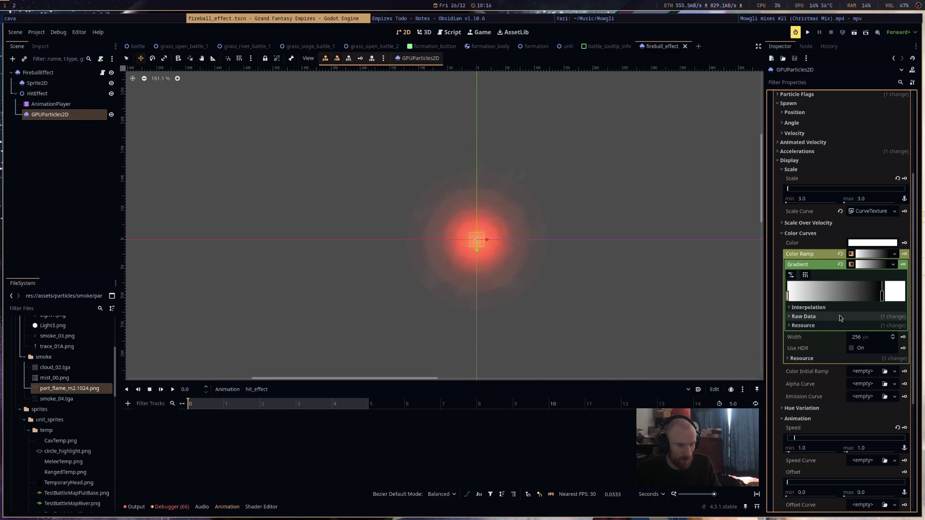
{"action": "left_click", "coordinate": [851, 348]}
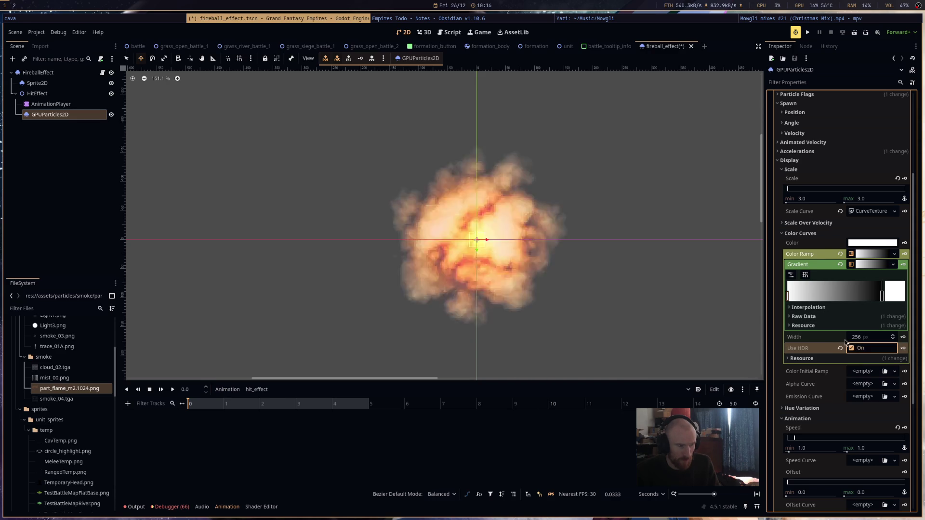
{"action": "left_click", "coordinate": [822, 295]}
{"action": "left_click", "coordinate": [898, 296]}
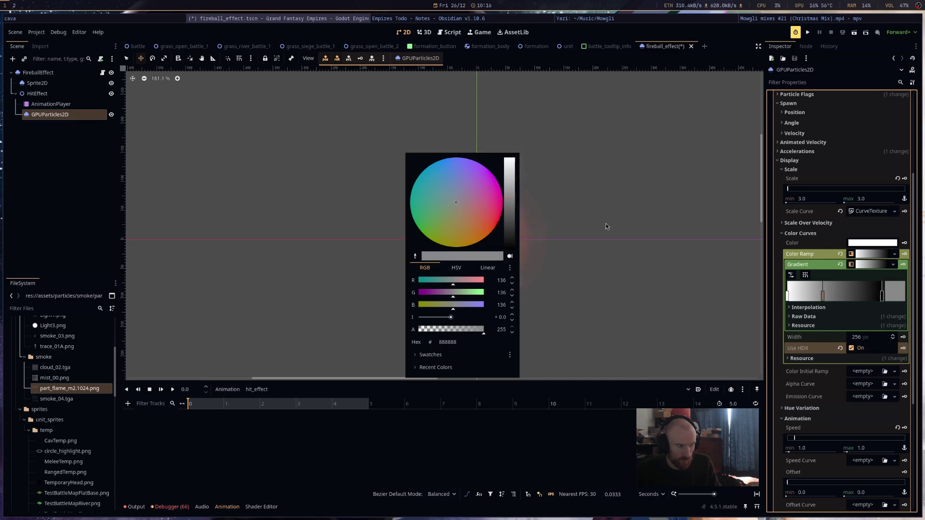
{"action": "left_click", "coordinate": [486, 237]}
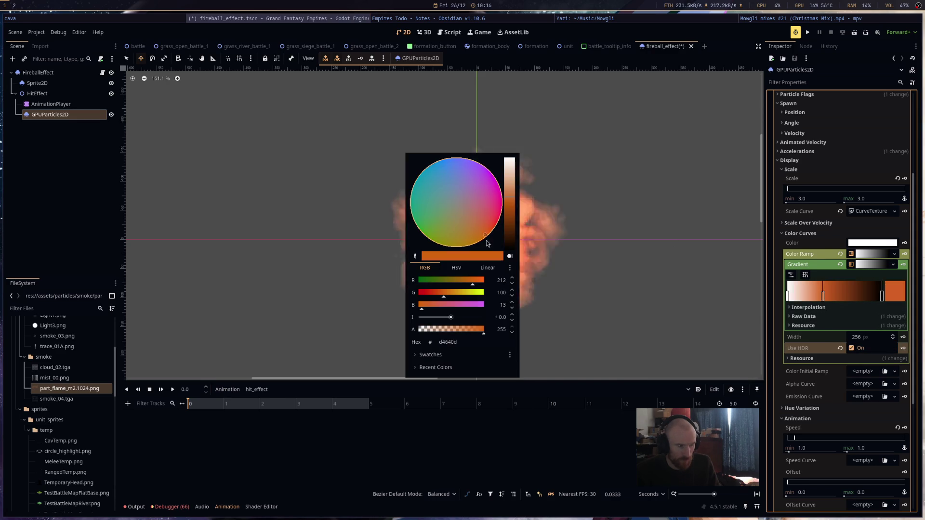
{"action": "left_click", "coordinate": [669, 230]}
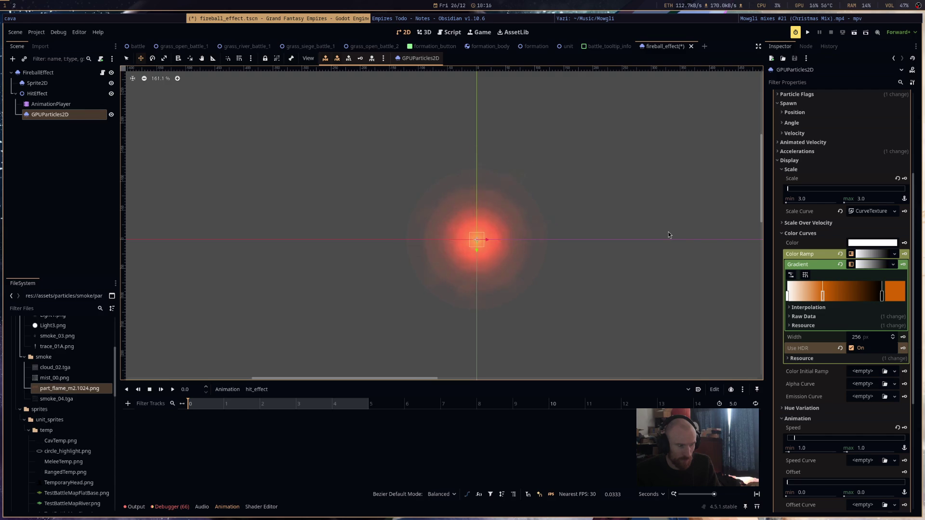
{"action": "left_click", "coordinate": [895, 291]}
{"action": "left_click", "coordinate": [478, 208]}
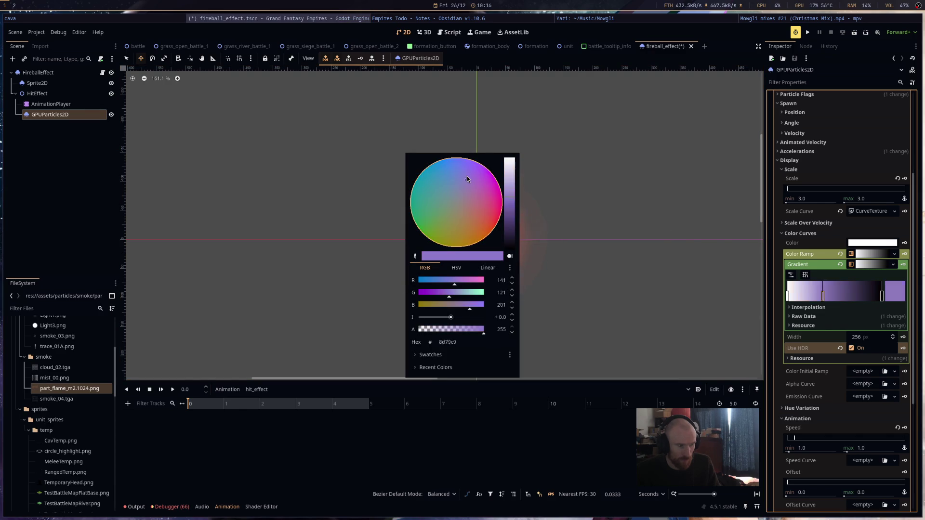
{"action": "left_click", "coordinate": [610, 235]}
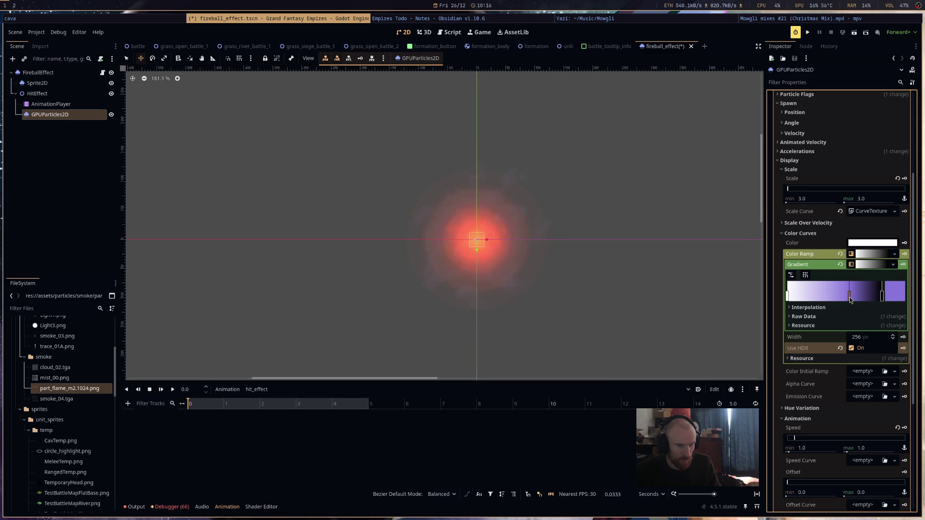
{"action": "left_click_drag", "start_coordinate": [823, 298], "coordinate": [850, 297]}
Make the gradient's end stop a bright pale-peach HDR colour.
{"action": "left_click", "coordinate": [887, 297]}
{"action": "double_click", "coordinate": [895, 296]}
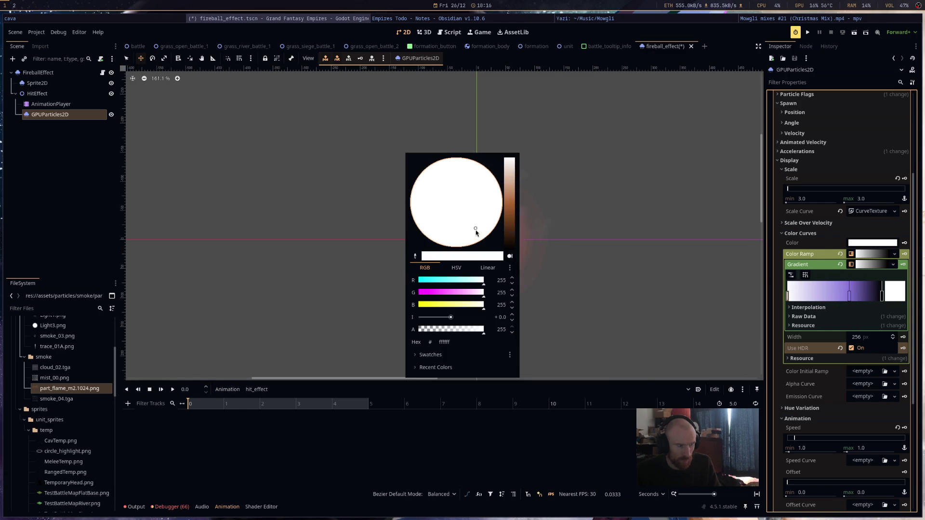
{"action": "mouse_move", "coordinate": [467, 215]}
{"action": "left_mouse_down"}
{"action": "mouse_move", "coordinate": [507, 206]}
{"action": "mouse_move", "coordinate": [484, 239]}
{"action": "mouse_move", "coordinate": [493, 259]}
{"action": "left_mouse_up"}
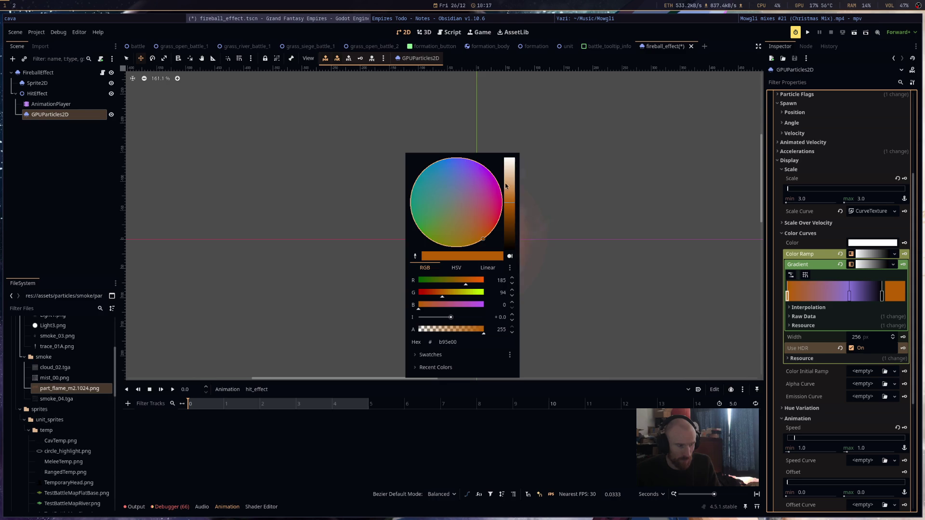
{"action": "left_click_drag", "start_coordinate": [510, 203], "coordinate": [512, 177]}
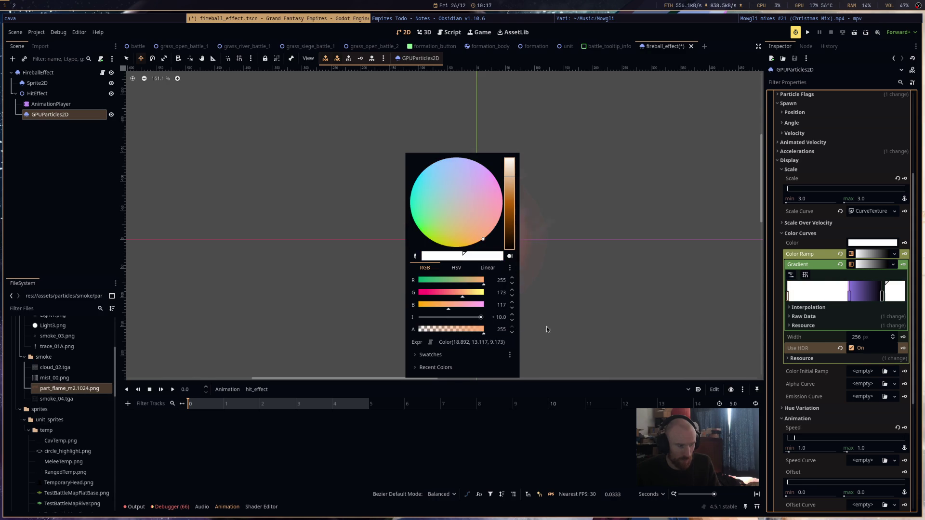
{"action": "left_click", "coordinate": [623, 320]}
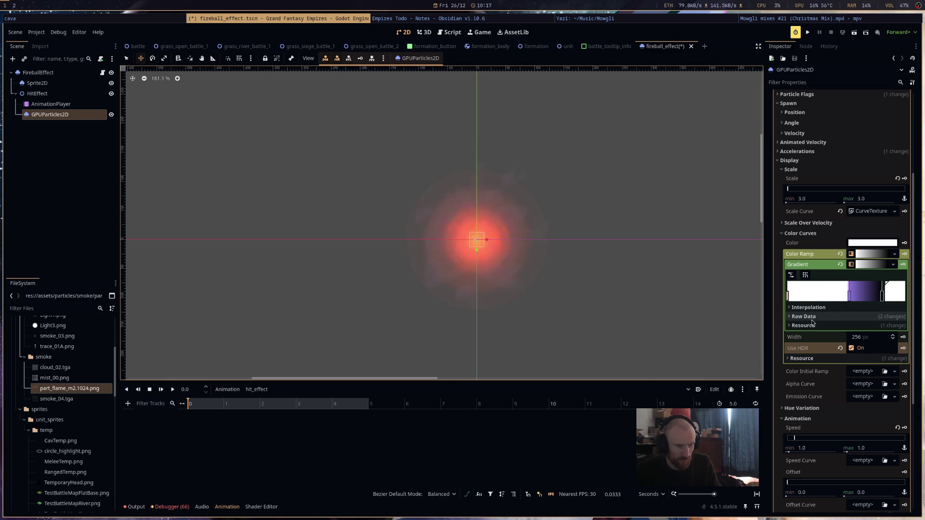
{"action": "double_click", "coordinate": [895, 295]}
{"action": "left_click_drag", "start_coordinate": [476, 315], "coordinate": [472, 320]}
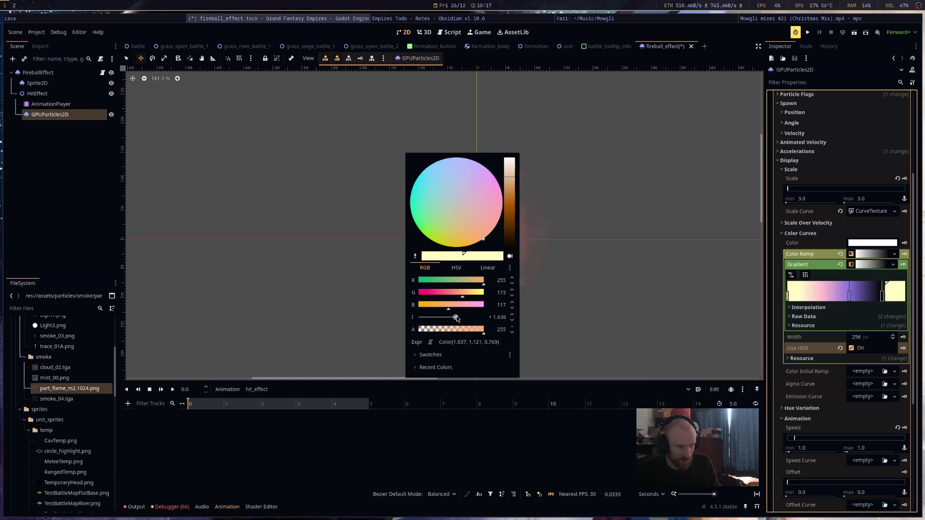
{"action": "left_click", "coordinate": [588, 300]}
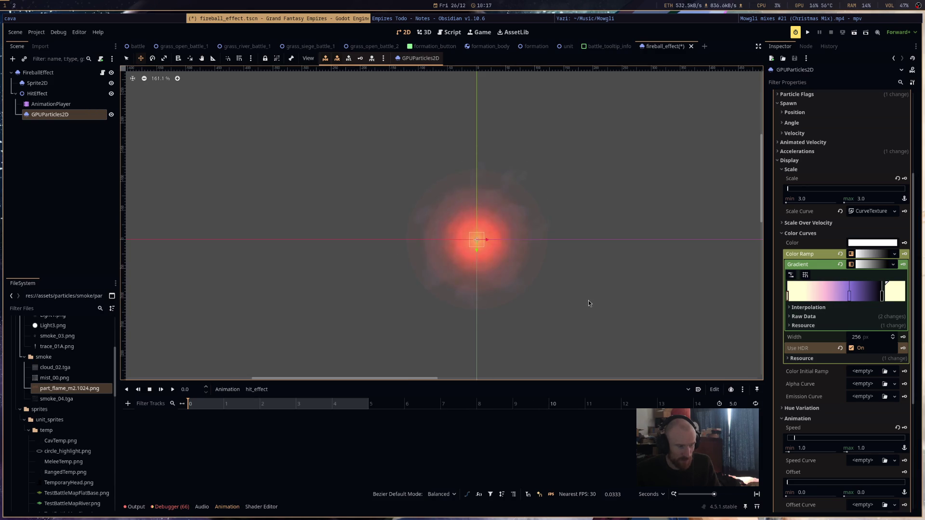
Save the scene and set the animation speed min and max to 2.0.
{"action": "key", "text": "ctrl+s"}
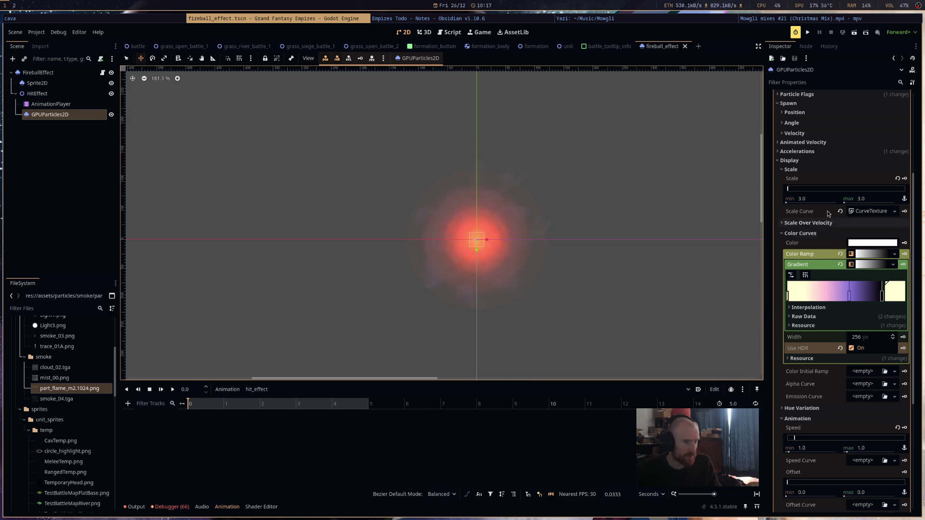
{"action": "scroll", "coordinate": [814, 305], "scroll_direction": "down", "scroll_amount": 5}
{"action": "left_click", "coordinate": [809, 255]}
{"action": "type", "text": "2"}
{"action": "key", "text": "Tab"}
{"action": "type", "text": "2"}
{"action": "key", "text": "Return"}
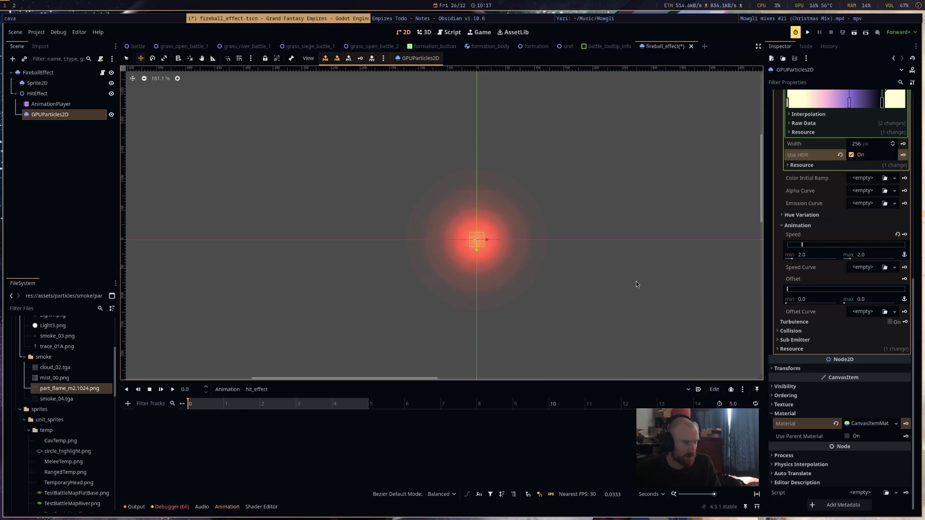
{"action": "left_click", "coordinate": [819, 255]}
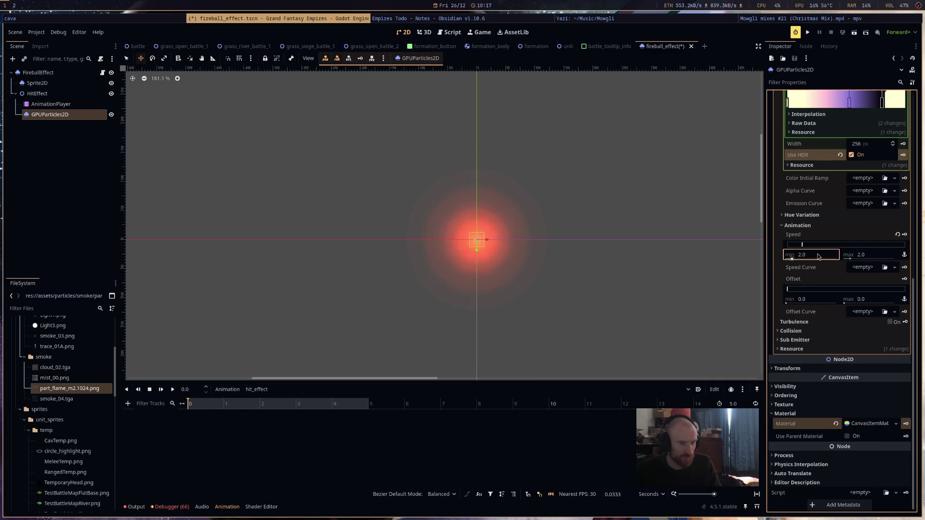
{"action": "type", "text": "1"}
{"action": "left_click", "coordinate": [812, 256]}
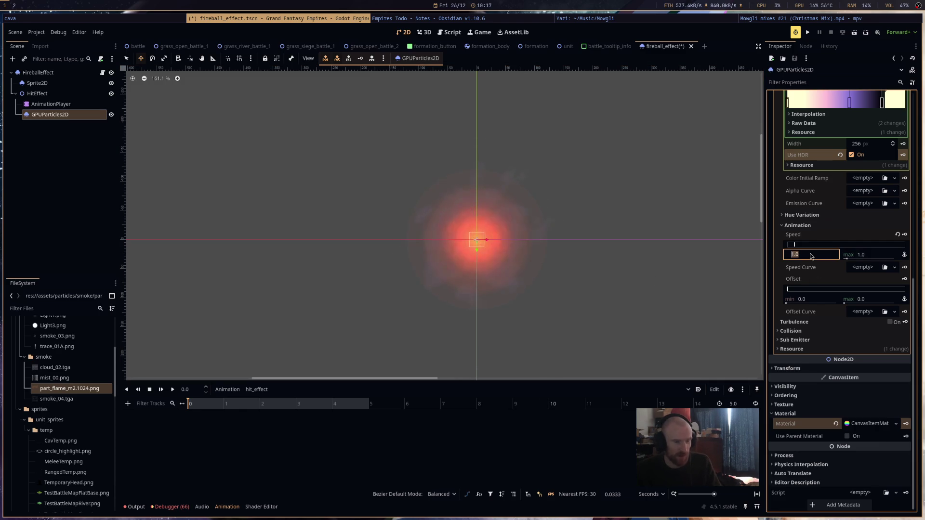
Set the particle Lifetime to 2.0 seconds and commit the animation speed.
{"action": "scroll", "coordinate": [852, 269], "scroll_direction": "up", "scroll_amount": 7}
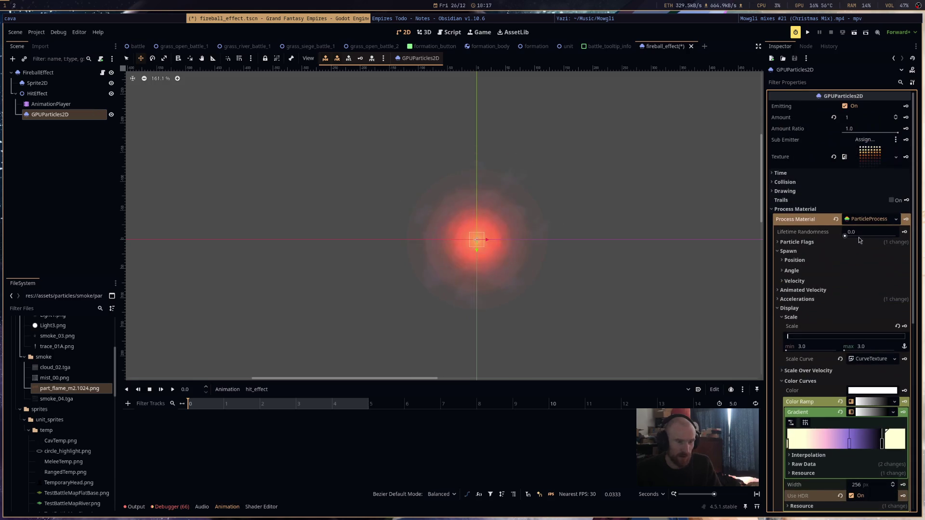
{"action": "left_click", "coordinate": [811, 173]}
{"action": "type", "text": "2"}
{"action": "key", "text": "Return"}
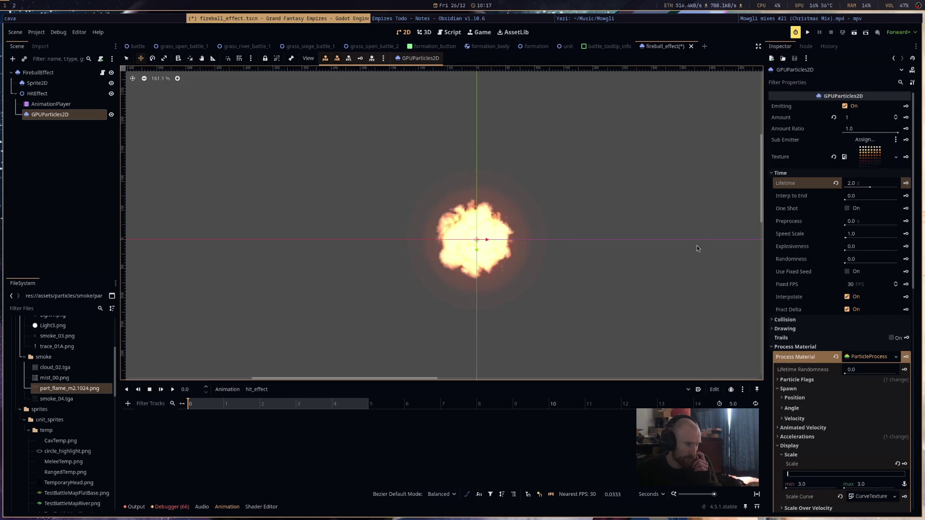
{"action": "scroll", "coordinate": [846, 341], "scroll_direction": "down", "scroll_amount": 10}
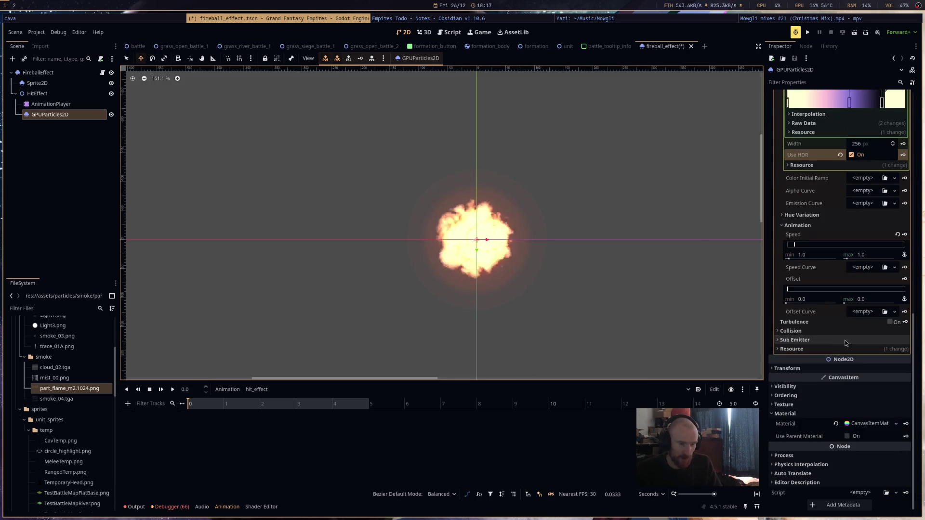
{"action": "left_click", "coordinate": [819, 255]}
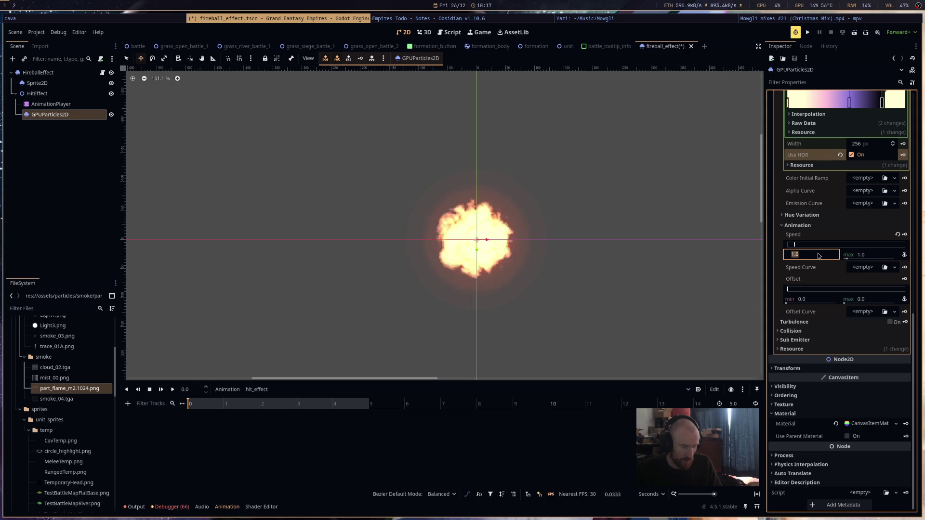
{"action": "type", "text": "2"}
{"action": "left_click", "coordinate": [705, 270]}
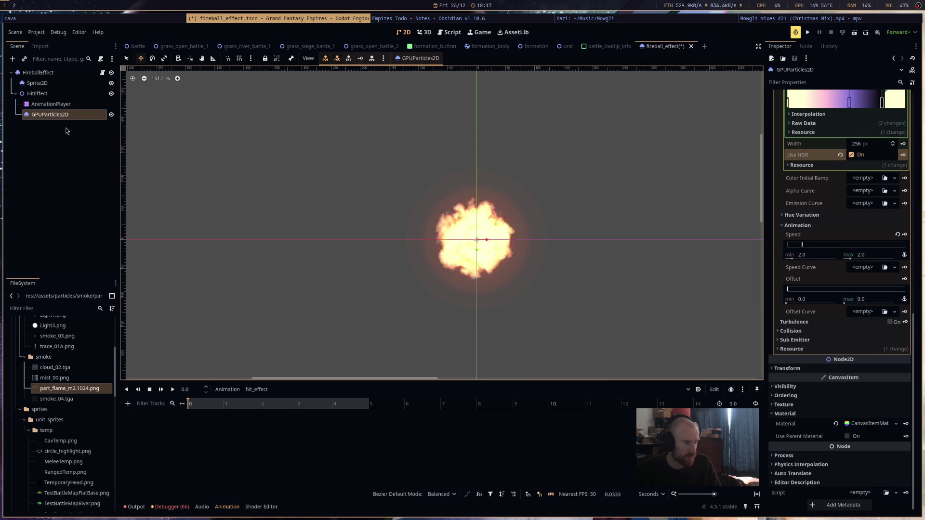
Save the fireball effect scene and select the GPUParticles2D node.
{"action": "key", "text": "ctrl+s"}
{"action": "left_click", "coordinate": [52, 104]}
{"action": "left_click", "coordinate": [52, 115]}
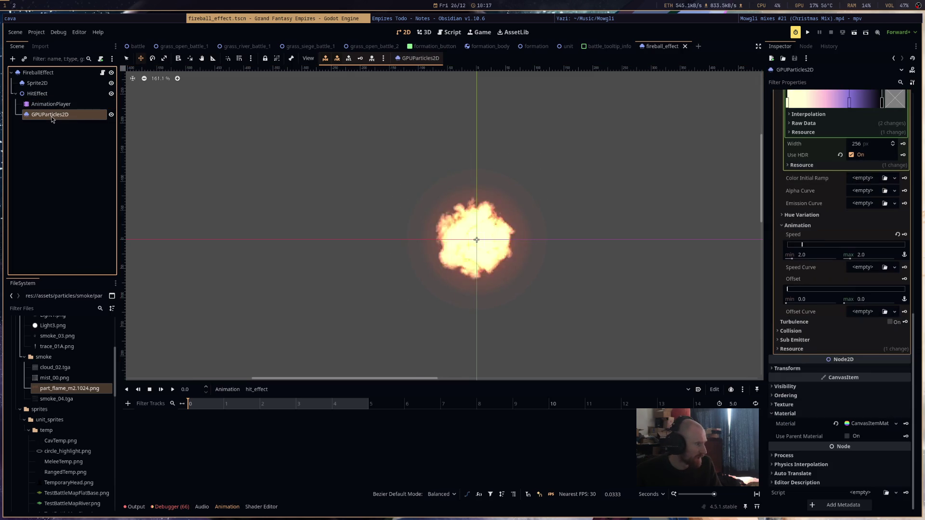
{"action": "scroll", "coordinate": [852, 259], "scroll_direction": "up", "scroll_amount": 10}
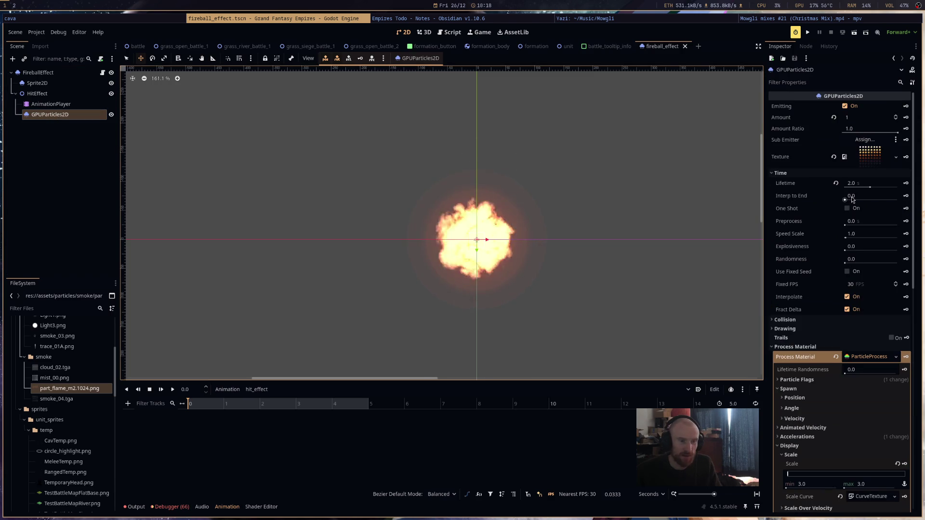
Make it a one-shot of 3 particles from a sphere of radius 2.95, then preview.
{"action": "left_click", "coordinate": [852, 208]}
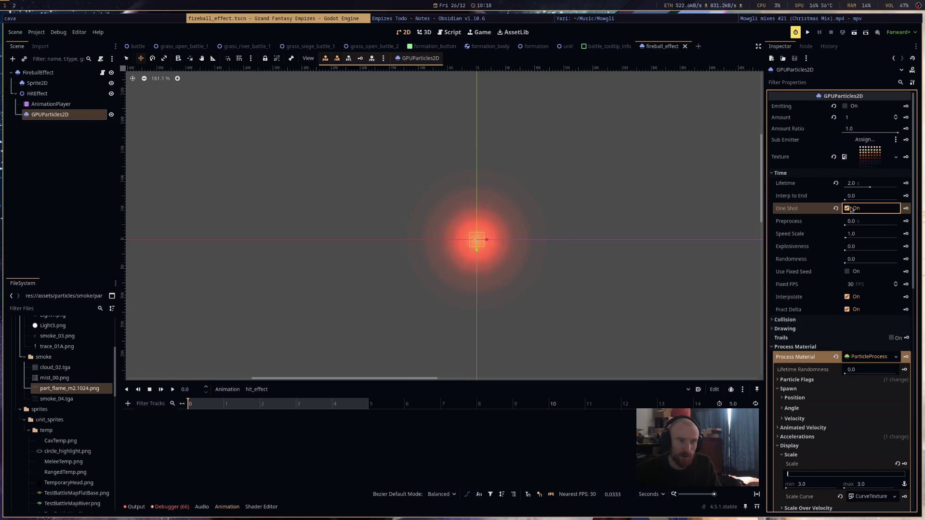
{"action": "left_click", "coordinate": [857, 118]}
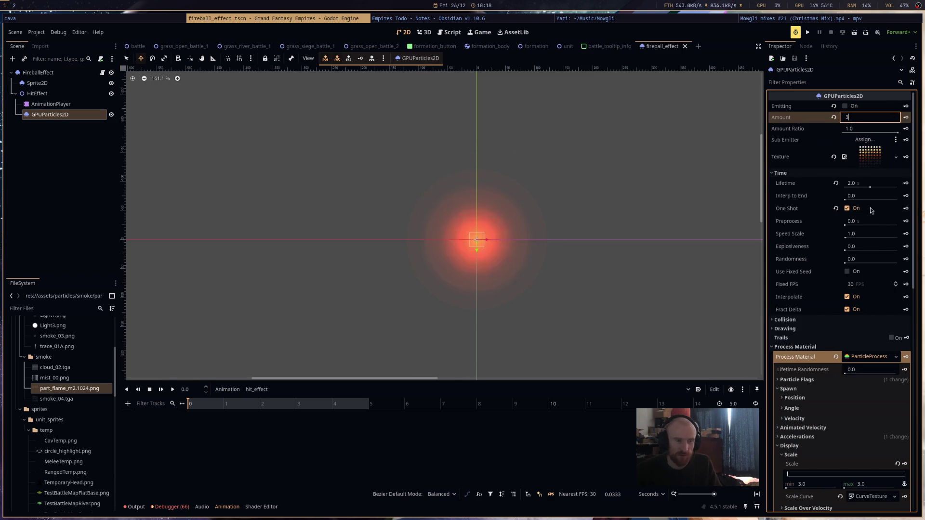
{"action": "left_click", "coordinate": [848, 399]}
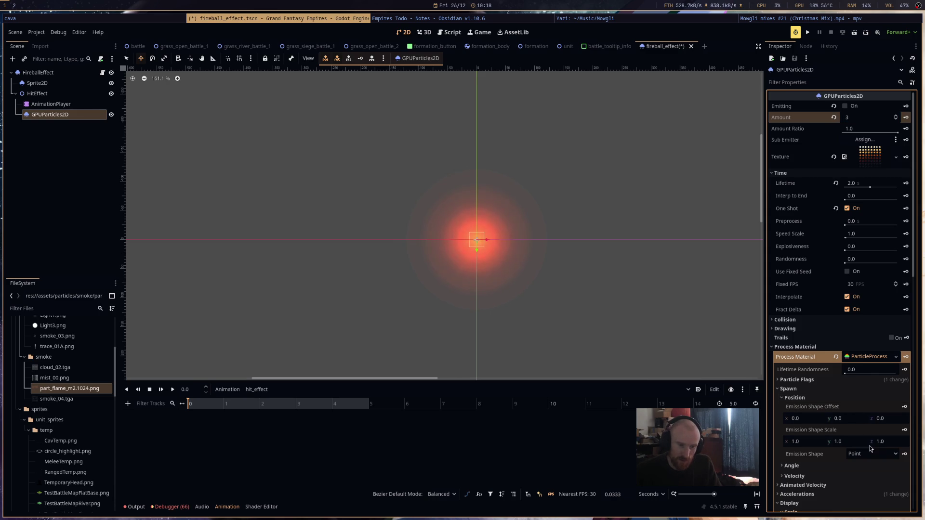
{"action": "left_click", "coordinate": [872, 453]}
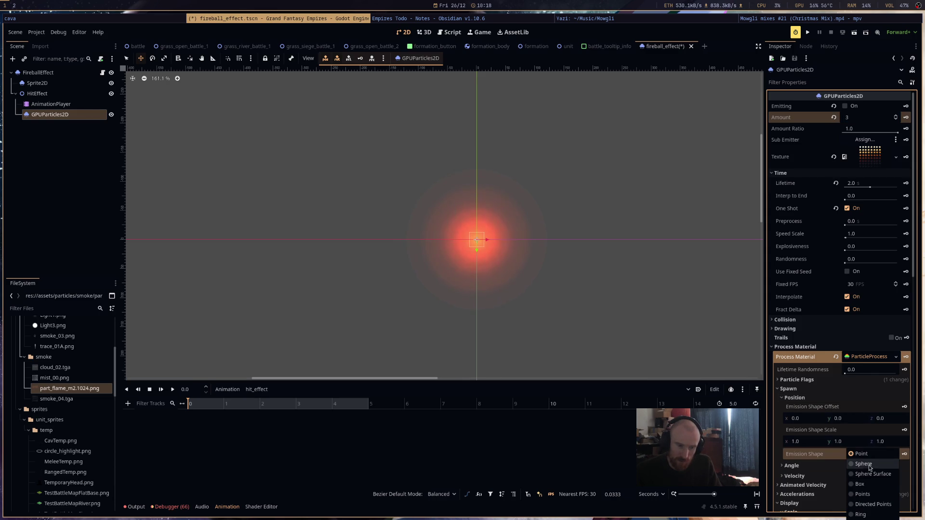
{"action": "left_click", "coordinate": [864, 464]}
{"action": "left_click", "coordinate": [849, 470]}
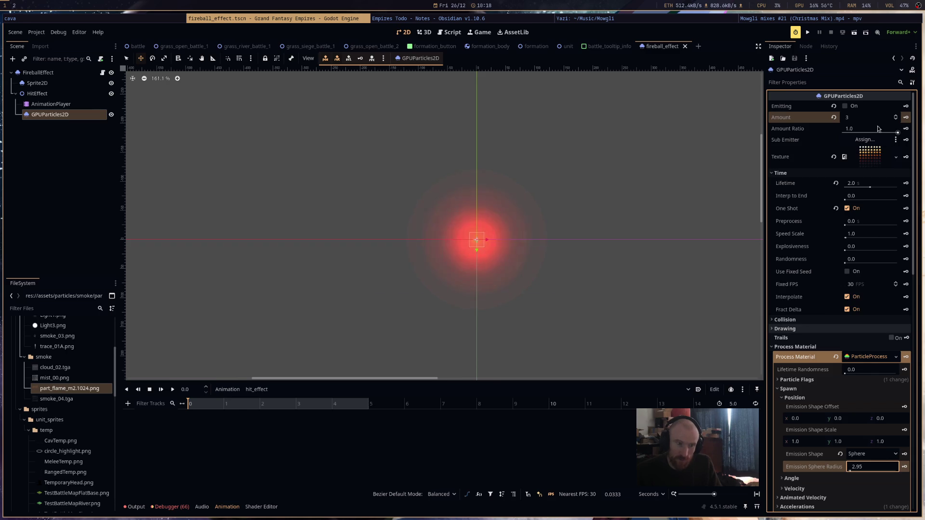
{"action": "left_click", "coordinate": [844, 106]}
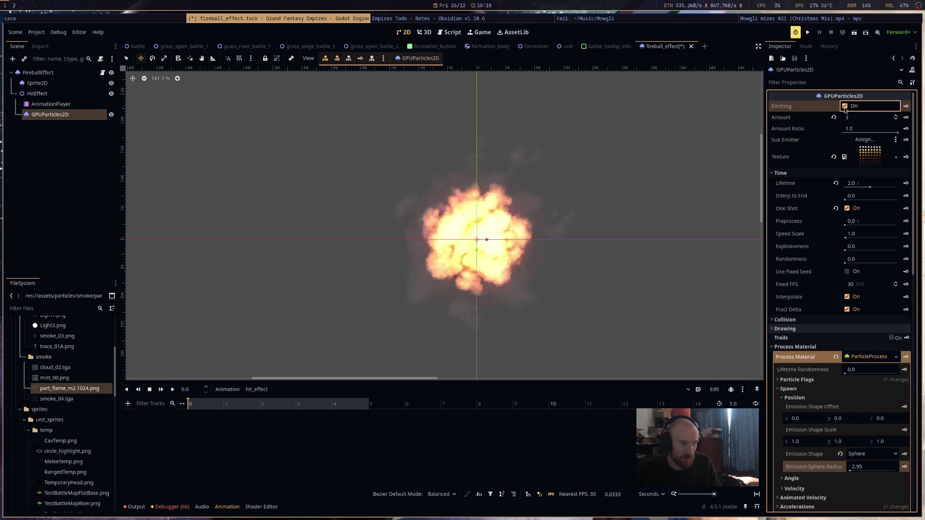
Raise Explosiveness to 1.0, replaying the burst to preview it.
{"action": "left_click_drag", "start_coordinate": [863, 247], "coordinate": [865, 257]}
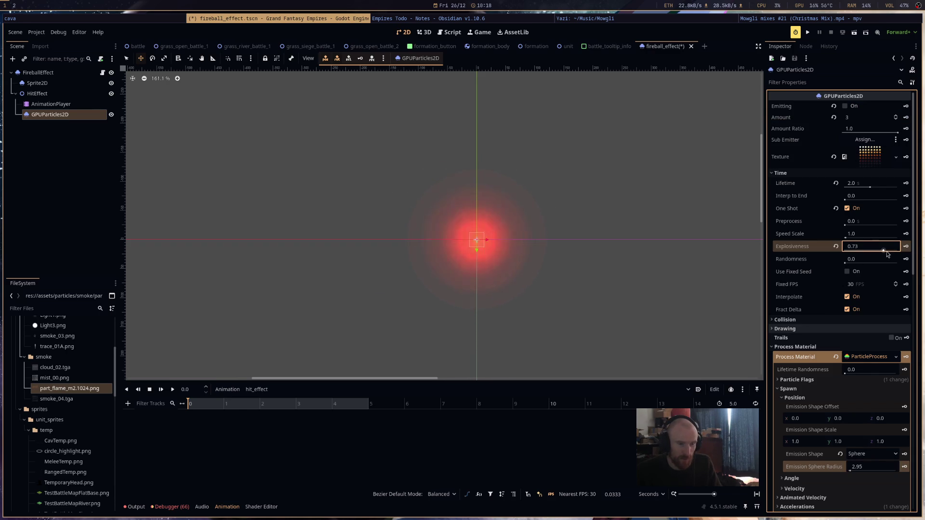
{"action": "left_click", "coordinate": [845, 107]}
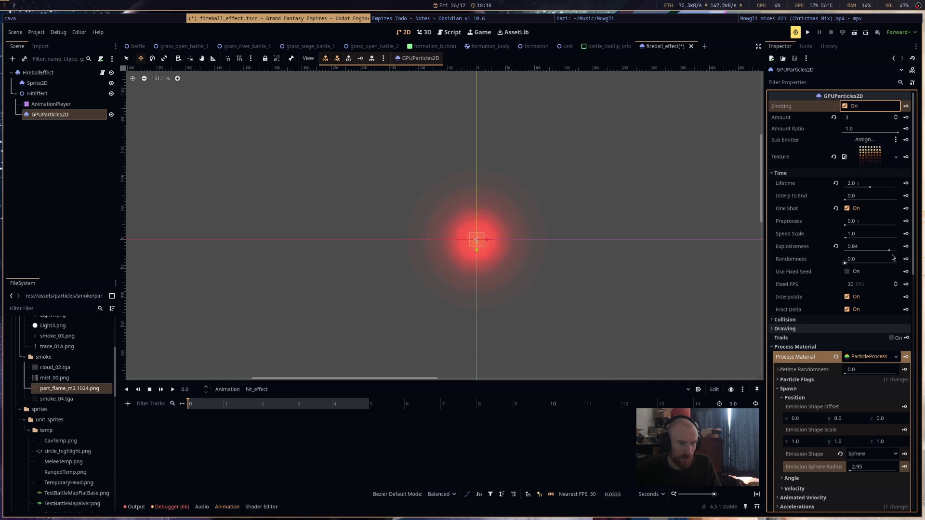
{"action": "left_click_drag", "start_coordinate": [890, 251], "coordinate": [895, 253]}
{"action": "left_click", "coordinate": [847, 107]}
{"action": "left_click", "coordinate": [845, 106]}
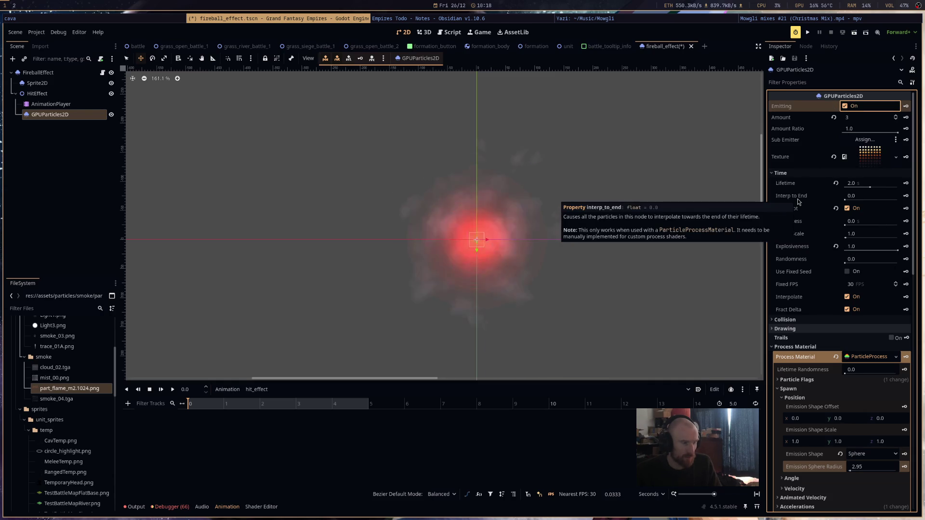
Widen the Emission Sphere Radius to 107.49.
{"action": "scroll", "coordinate": [866, 402], "scroll_direction": "down", "scroll_amount": 2}
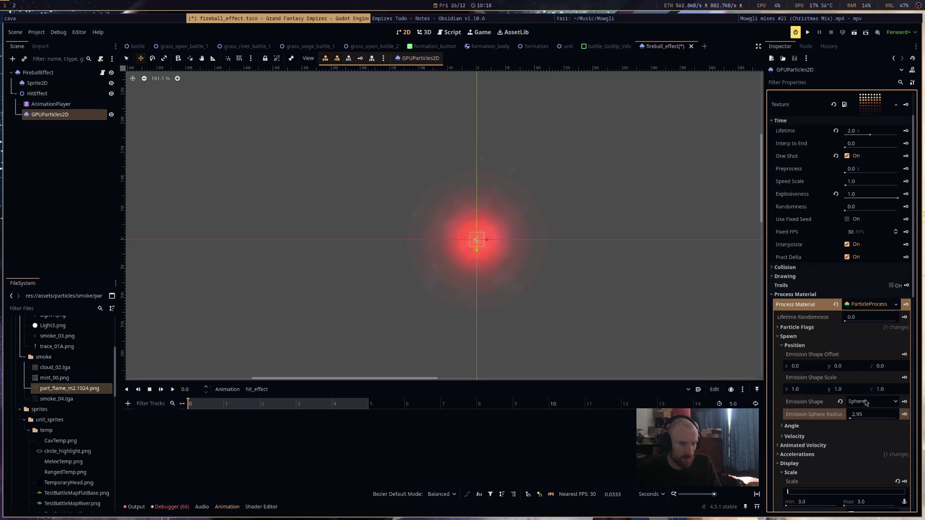
{"action": "left_click_drag", "start_coordinate": [858, 418], "coordinate": [860, 417]}
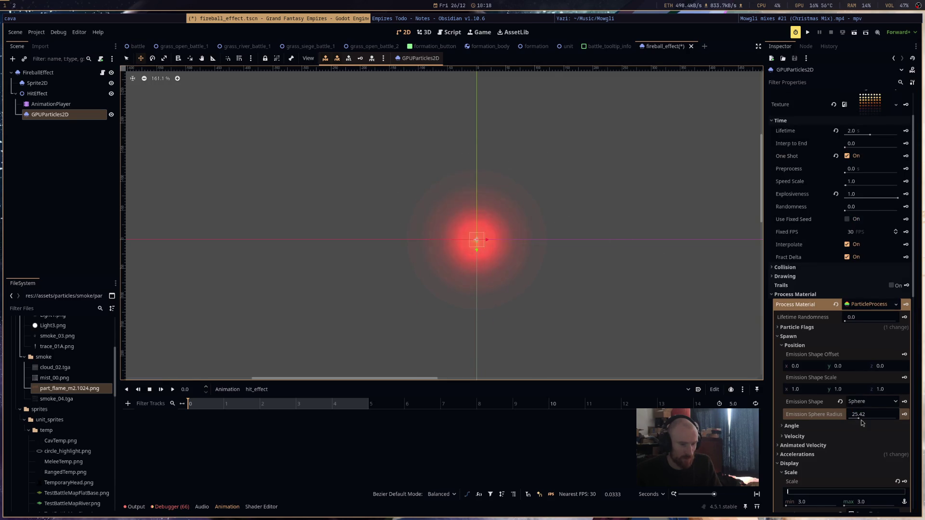
{"action": "mouse_move", "coordinate": [862, 419]}
{"action": "left_mouse_down"}
{"action": "mouse_move", "coordinate": [855, 416]}
{"action": "mouse_move", "coordinate": [884, 415]}
{"action": "left_mouse_up"}
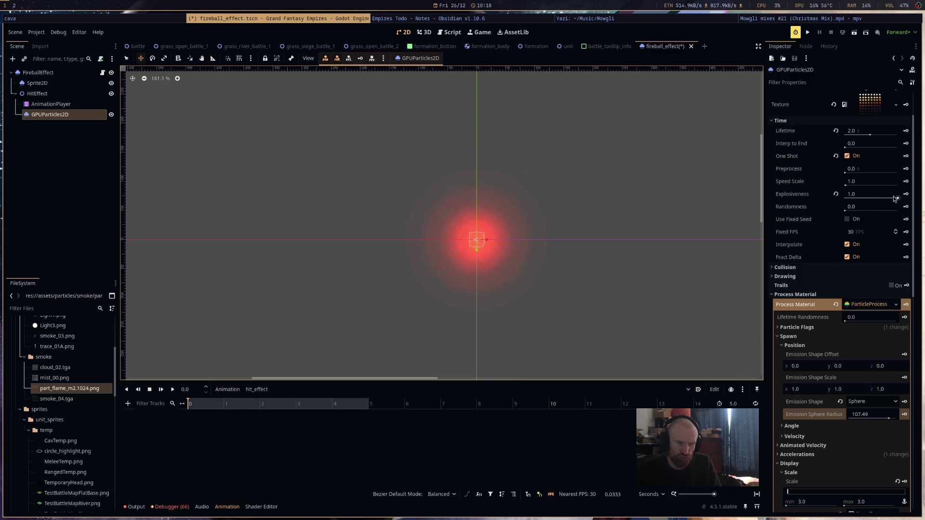
{"action": "scroll", "coordinate": [870, 386], "scroll_direction": "down", "scroll_amount": 4}
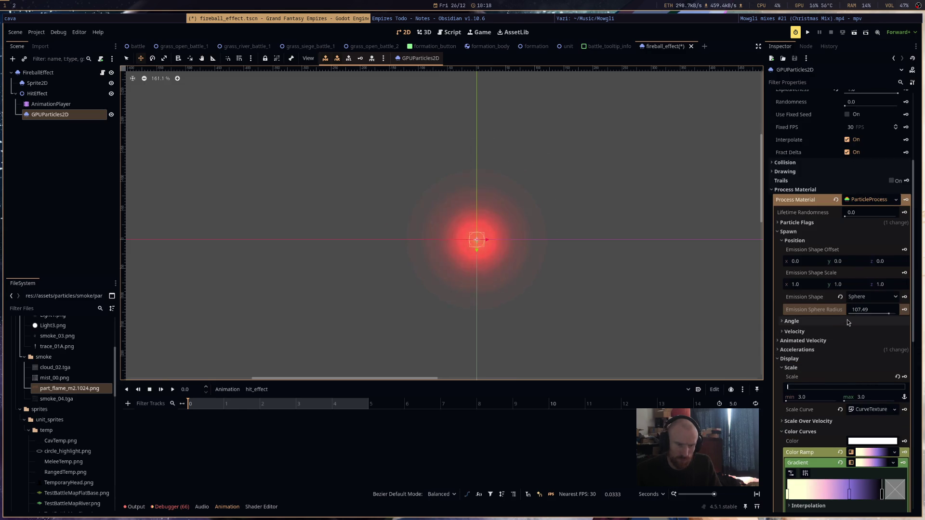
{"action": "left_click", "coordinate": [866, 296]}
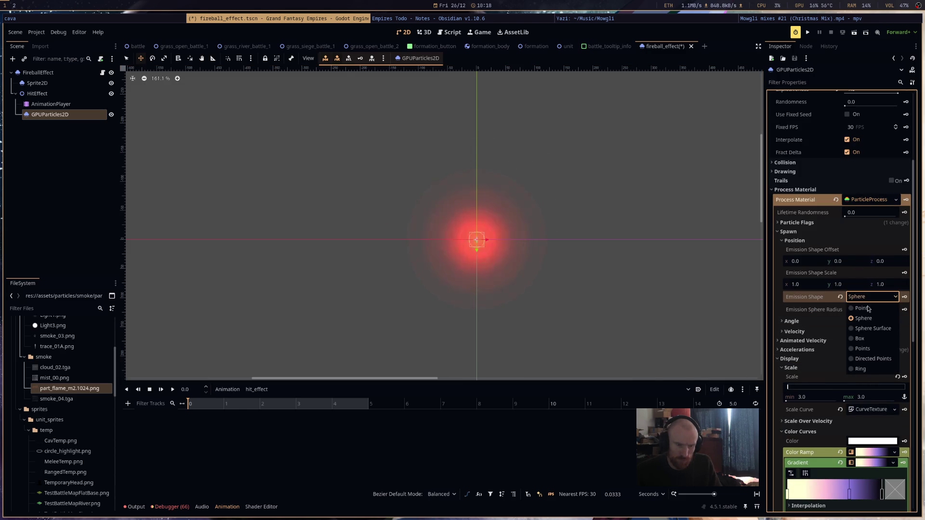
Switch the emission shape to Box with extents x and y of 50.
{"action": "left_click", "coordinate": [871, 338]}
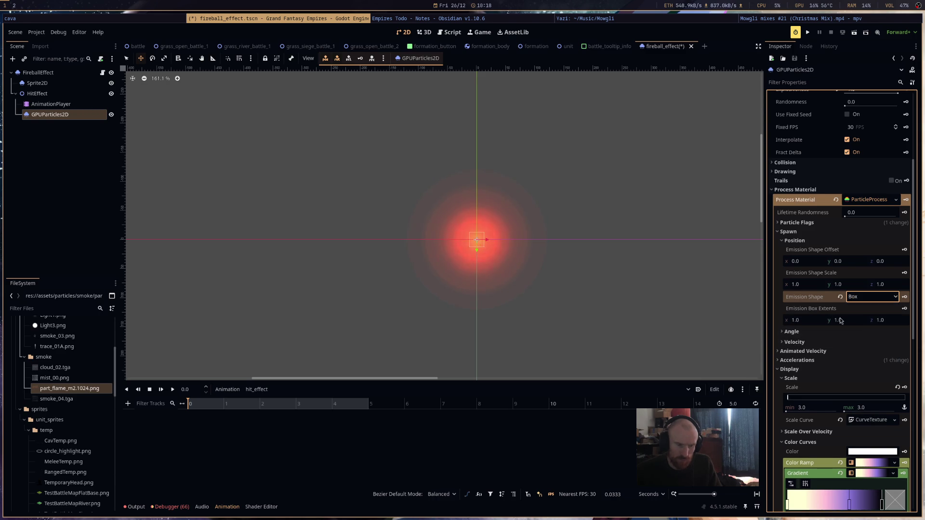
{"action": "left_click_drag", "start_coordinate": [840, 321], "coordinate": [843, 321]}
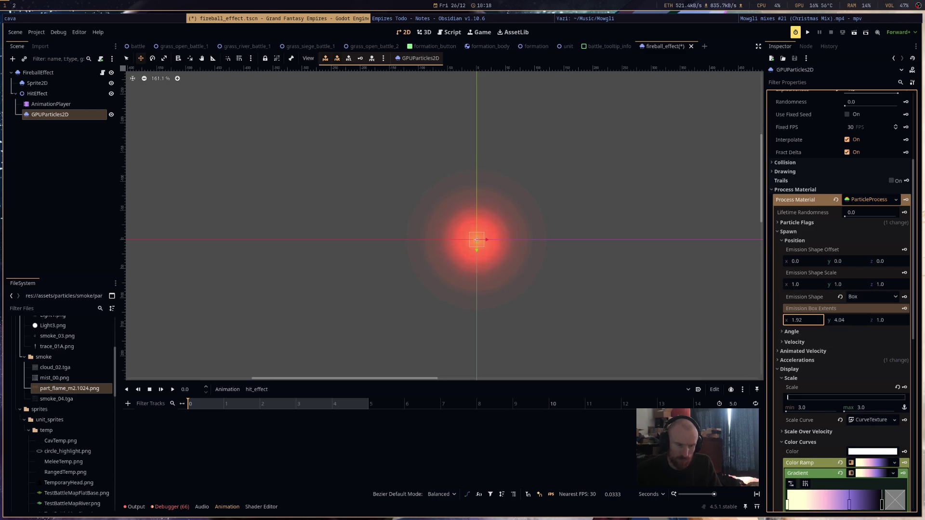
{"action": "type", "text": "3.54"}
{"action": "key", "text": "Return"}
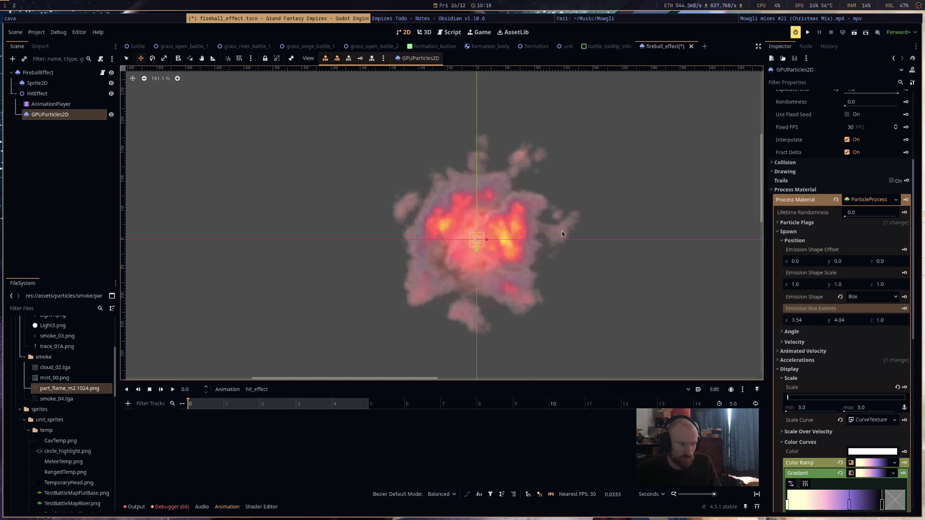
{"action": "left_click", "coordinate": [844, 322]}
{"action": "type", "text": "50"}
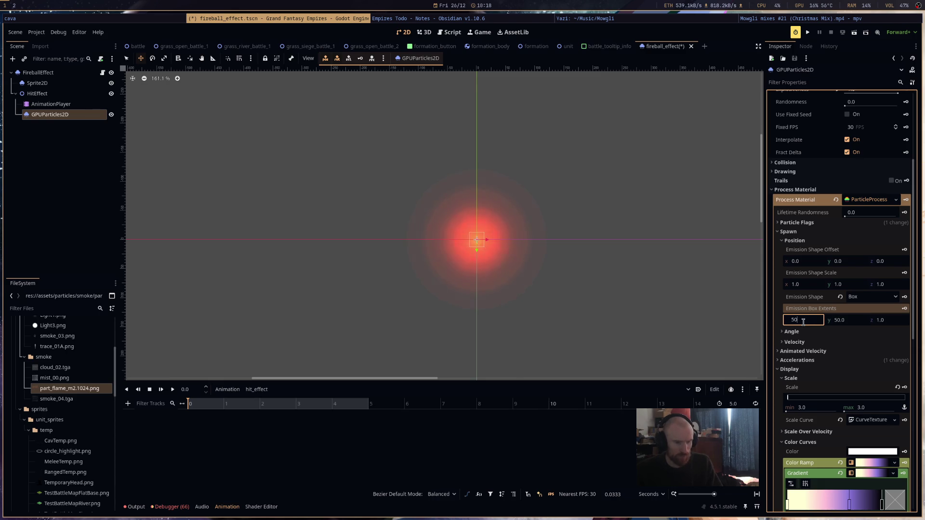
{"action": "key", "text": "Return"}
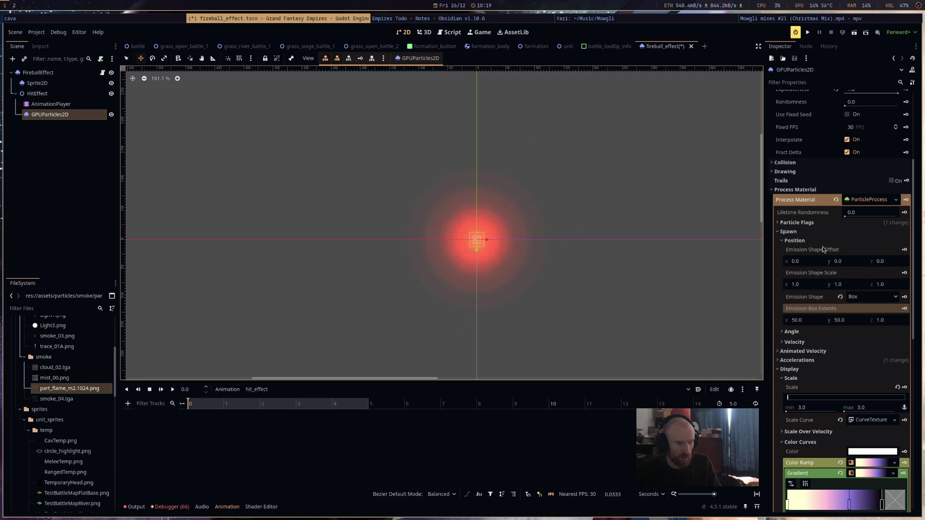
Set the particles' maximum Angle to 360 degrees.
{"action": "left_click", "coordinate": [821, 332]}
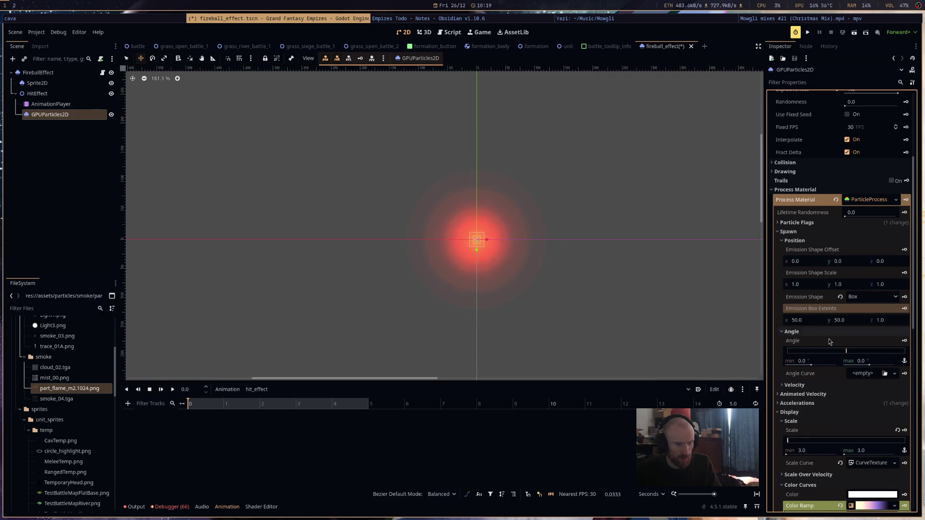
{"action": "left_click", "coordinate": [864, 361]}
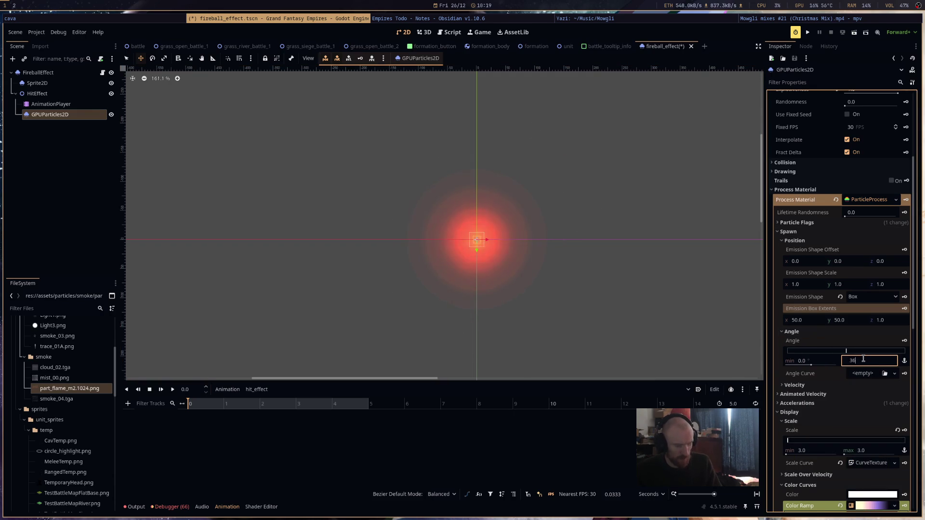
{"action": "type", "text": "360"}
{"action": "key", "text": "Return"}
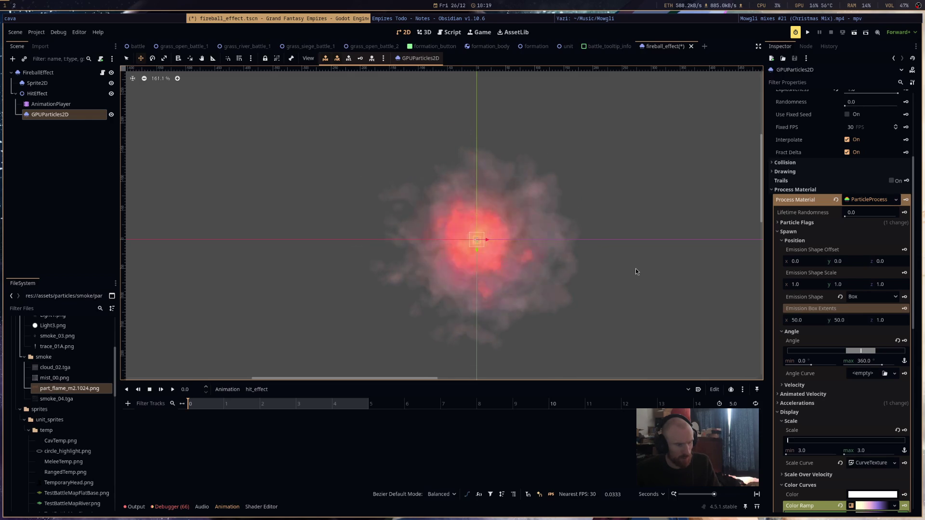
Lower Explosiveness to 0.89, replaying the burst to check it, and save the scene.
{"action": "scroll", "coordinate": [877, 234], "scroll_direction": "up", "scroll_amount": 5}
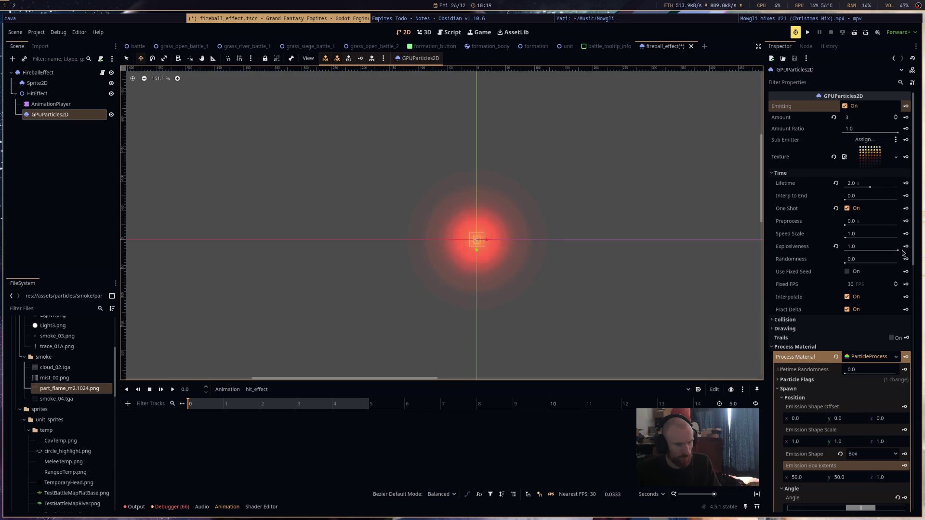
{"action": "left_click_drag", "start_coordinate": [897, 250], "coordinate": [892, 251]}
{"action": "key", "text": "ctrl+r"}
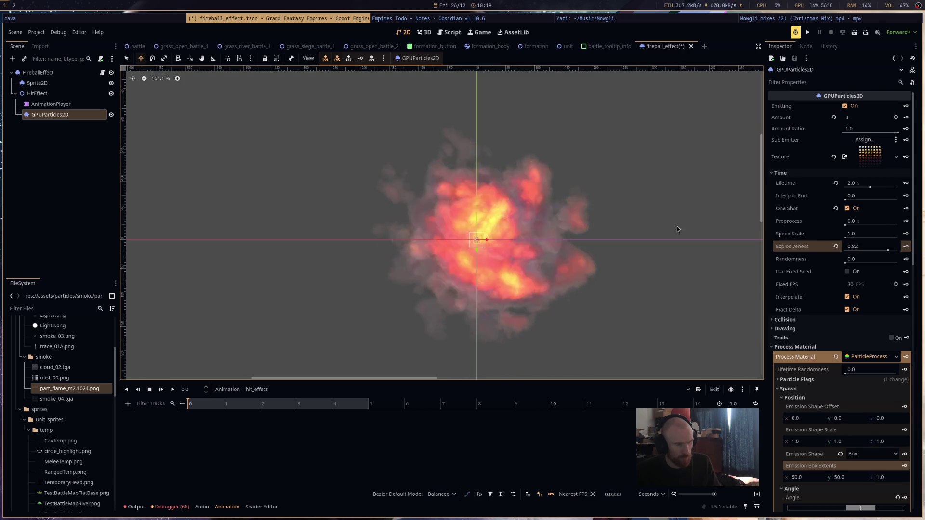
{"action": "left_click_drag", "start_coordinate": [888, 251], "coordinate": [891, 252]}
{"action": "key", "text": "ctrl+r"}
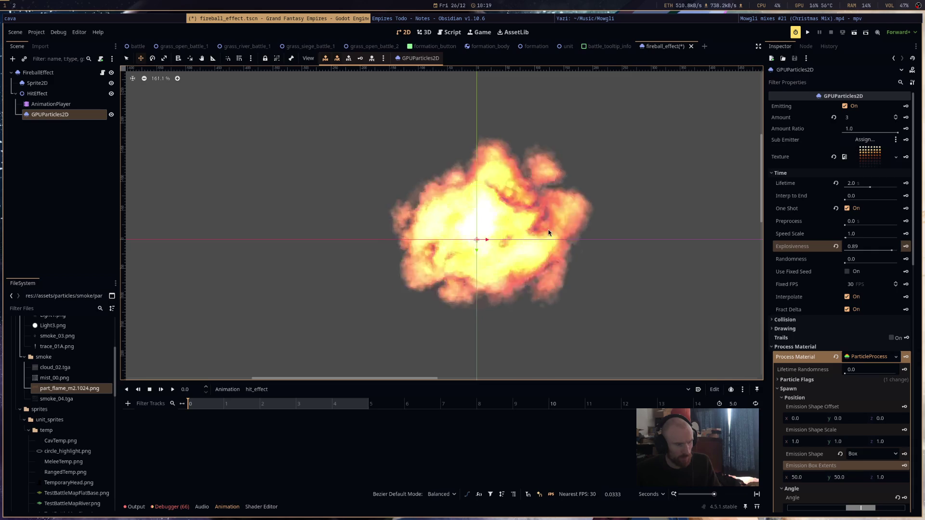
{"action": "key", "text": "ctrl+r"}
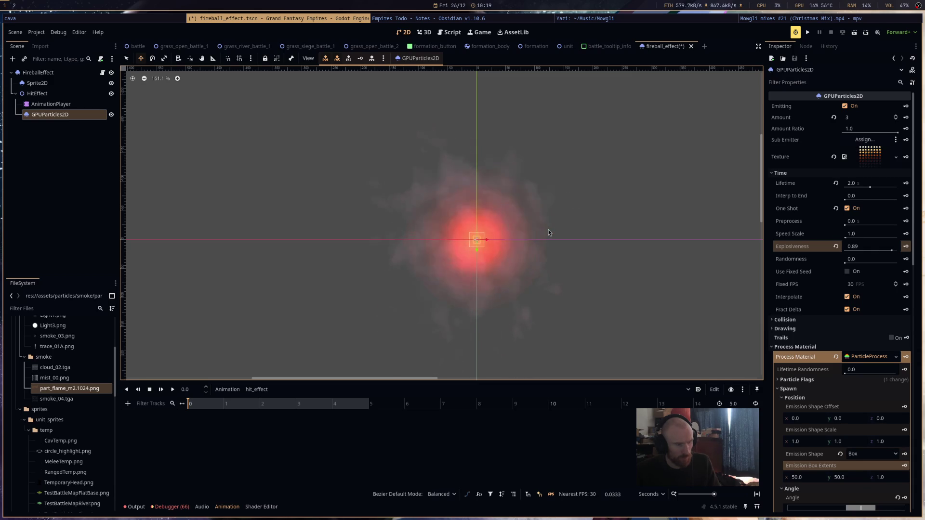
{"action": "key", "text": "ctrl+s"}
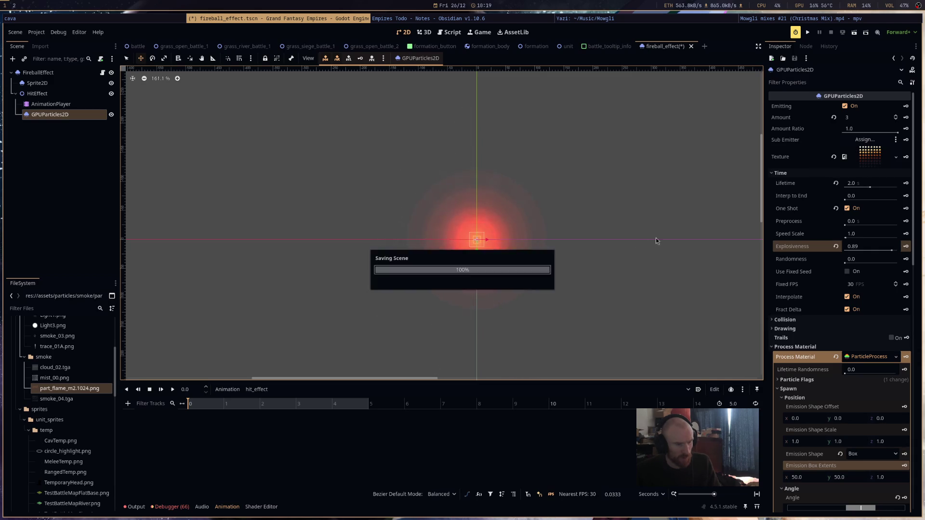
{"action": "double_click", "coordinate": [68, 114]}
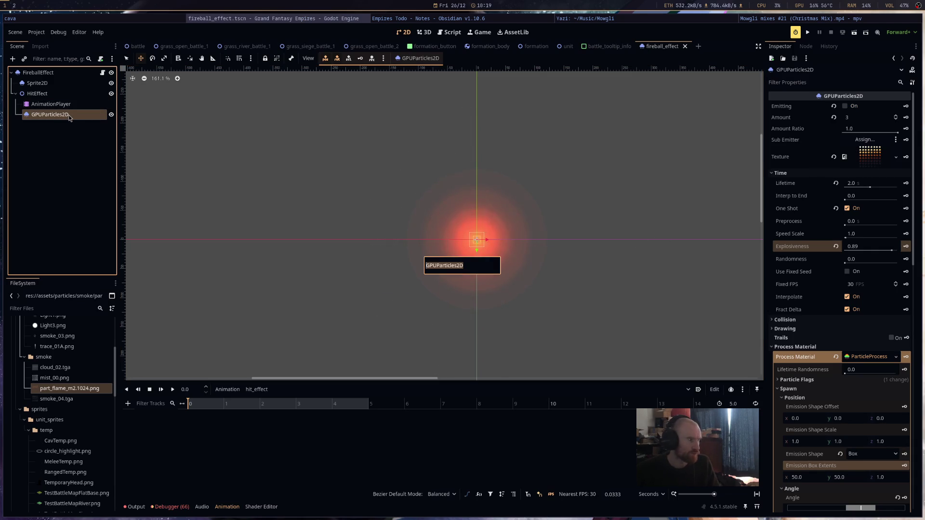
Rename the GPUParticles2D node to Explosion.
{"action": "type", "text": "ball"}
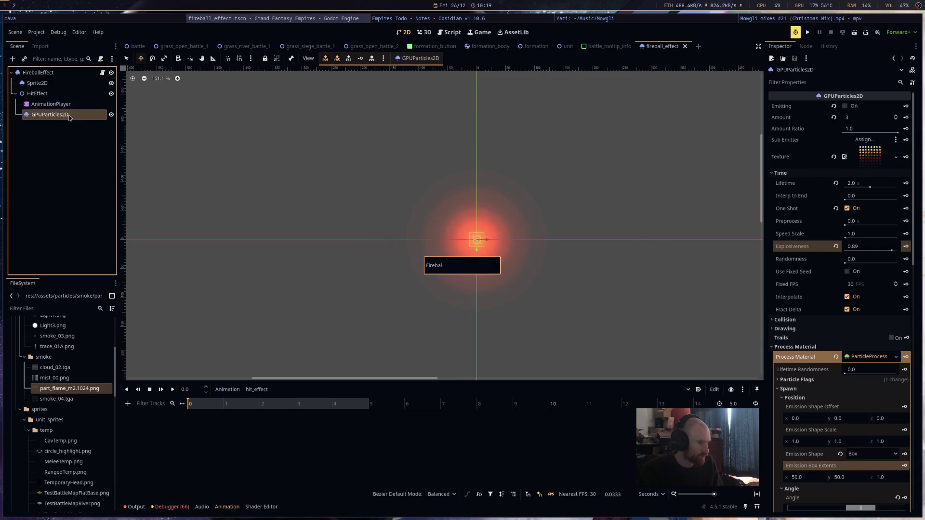
{"action": "key", "text": "Return"}
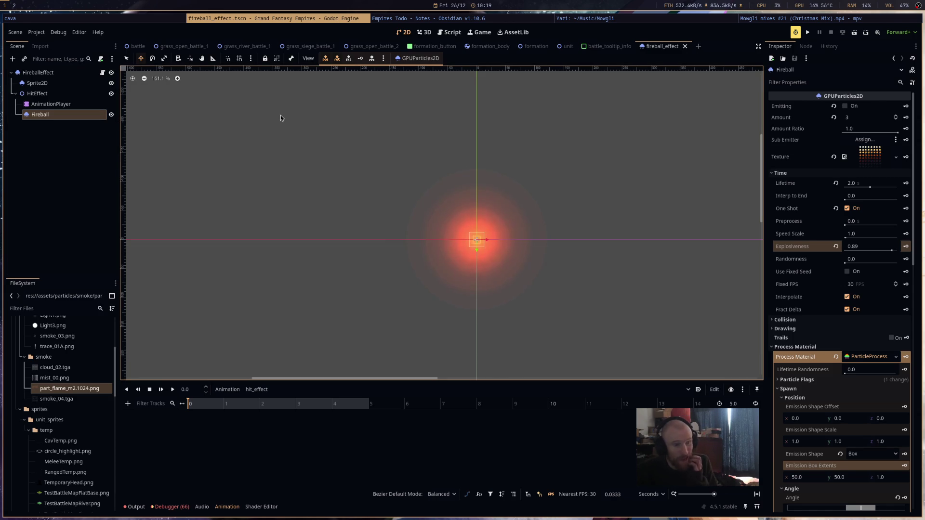
{"action": "double_click", "coordinate": [82, 116]}
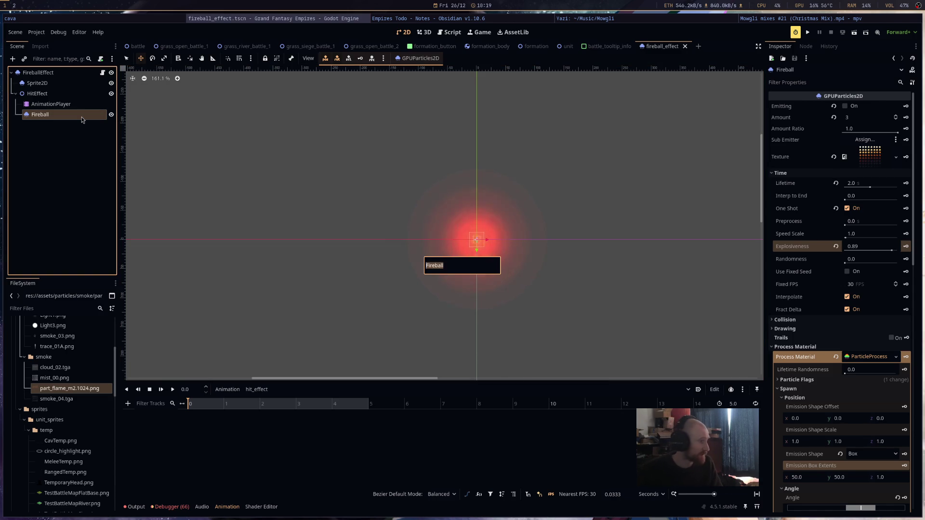
{"action": "type", "text": "plosion"}
{"action": "key", "text": "Return"}
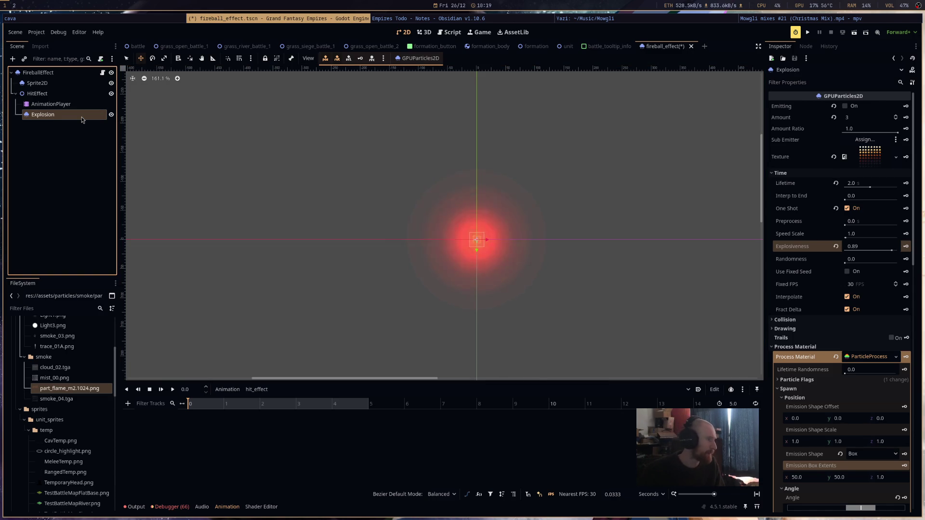
Rename the Sprite2D node to Light and open the particle_effect.gd script.
{"action": "double_click", "coordinate": [83, 85]}
{"action": "type", "text": "L"}
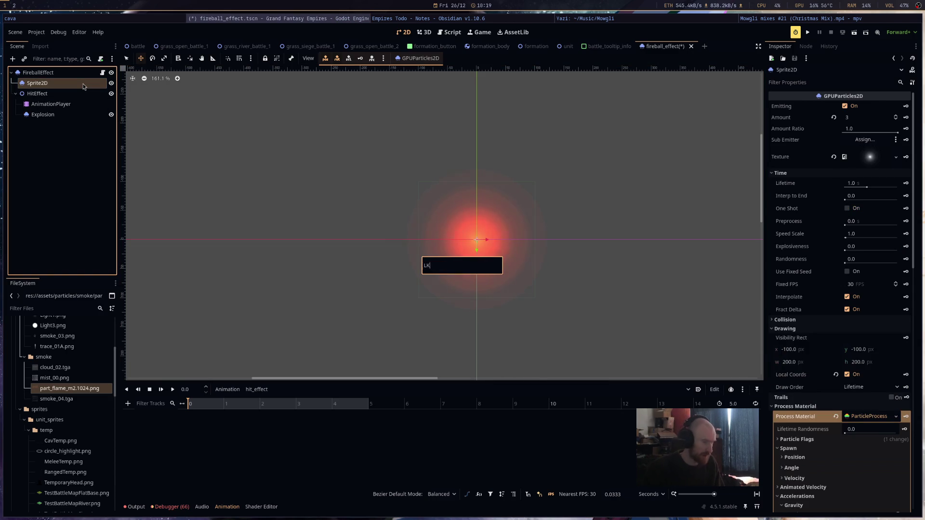
{"action": "type", "text": "ght"}
{"action": "key", "text": "Return"}
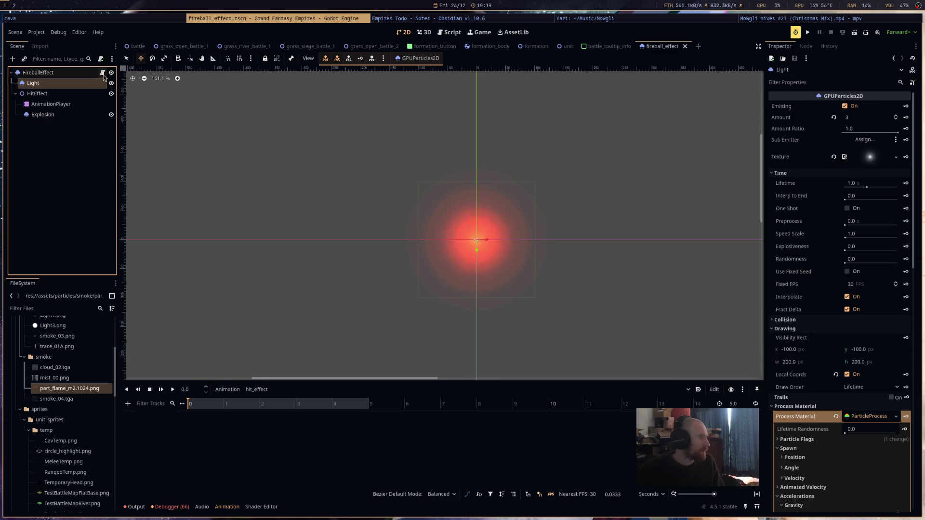
{"action": "left_click", "coordinate": [102, 73]}
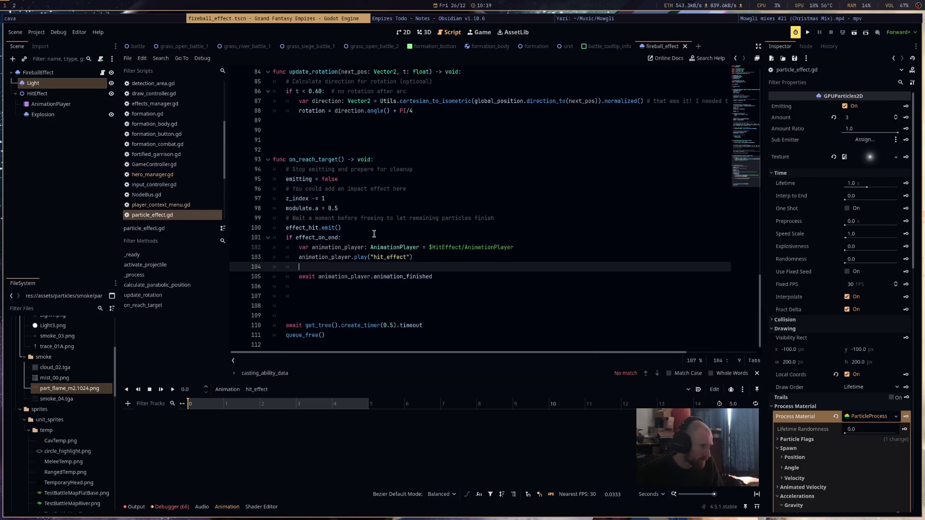
Back in the 2D view, set the hit_effect animation length to 3 seconds and save.
{"action": "left_click", "coordinate": [423, 34]}
{"action": "left_click", "coordinate": [404, 32]}
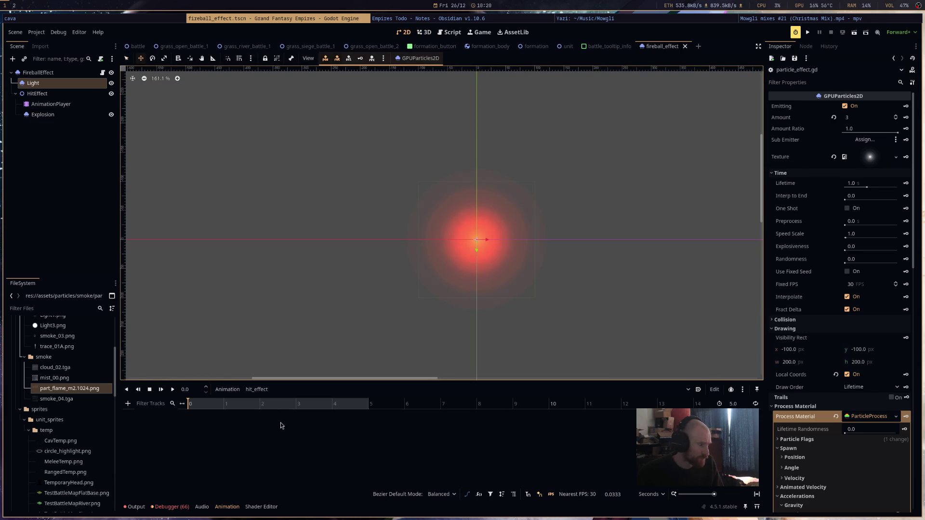
{"action": "left_click", "coordinate": [743, 406]}
{"action": "type", "text": "3"}
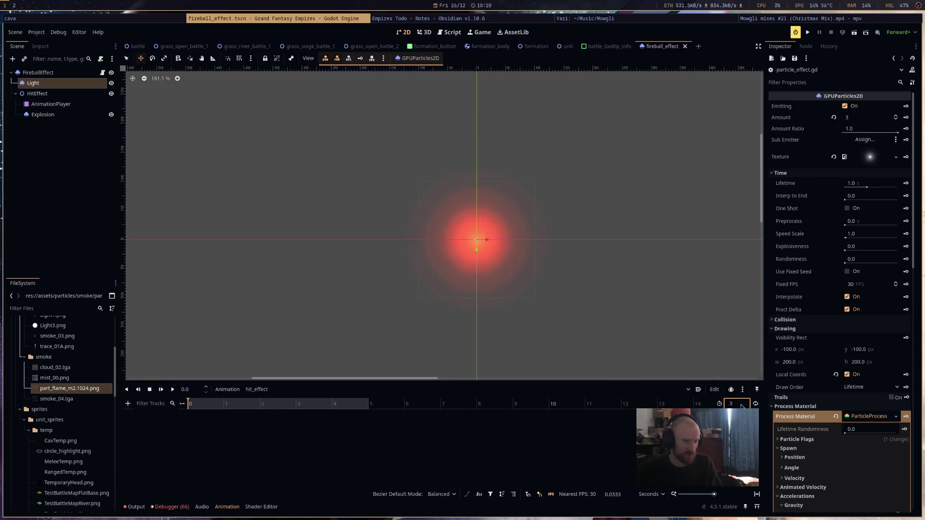
{"action": "key", "text": "Return"}
{"action": "key", "text": "ctrl+s"}
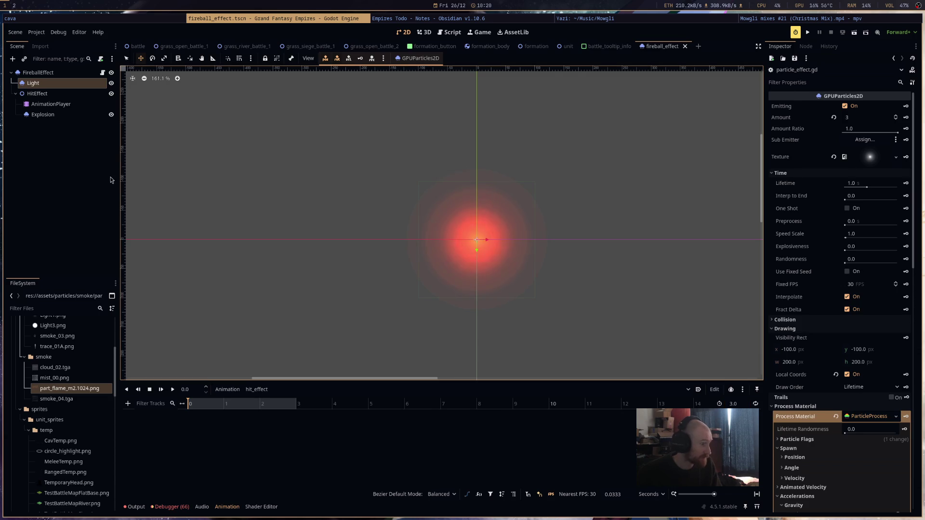
{"action": "left_click", "coordinate": [78, 114]}
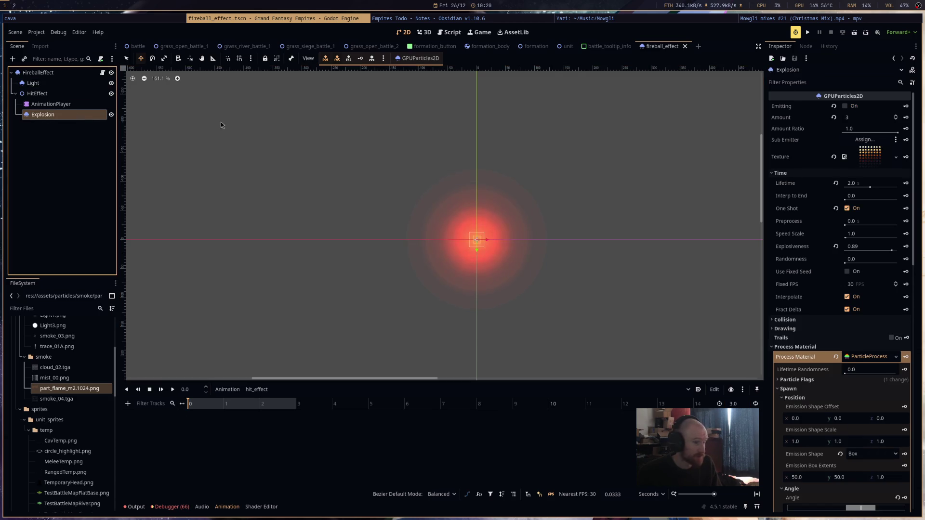
Add a key setting Explosion's Emitting to on, save, and play hit_effect.
{"action": "left_click", "coordinate": [906, 107]}
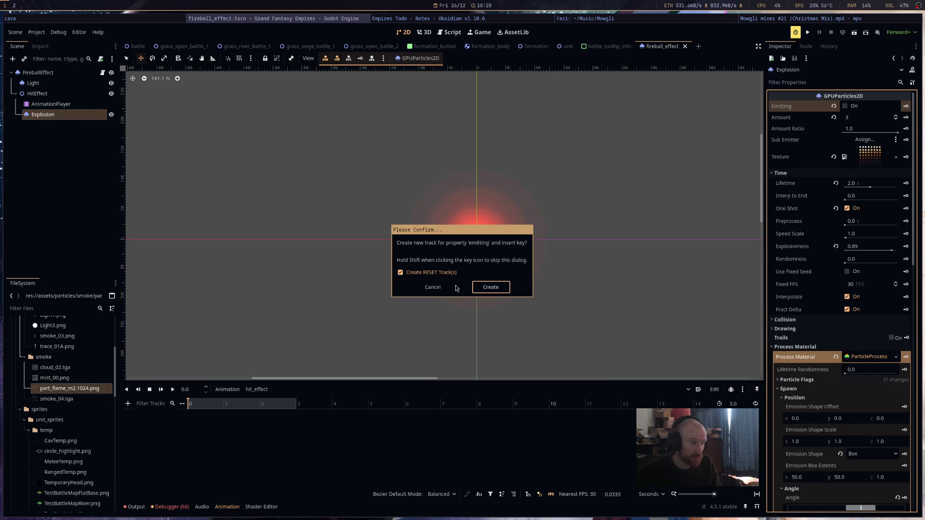
{"action": "left_click", "coordinate": [483, 289]}
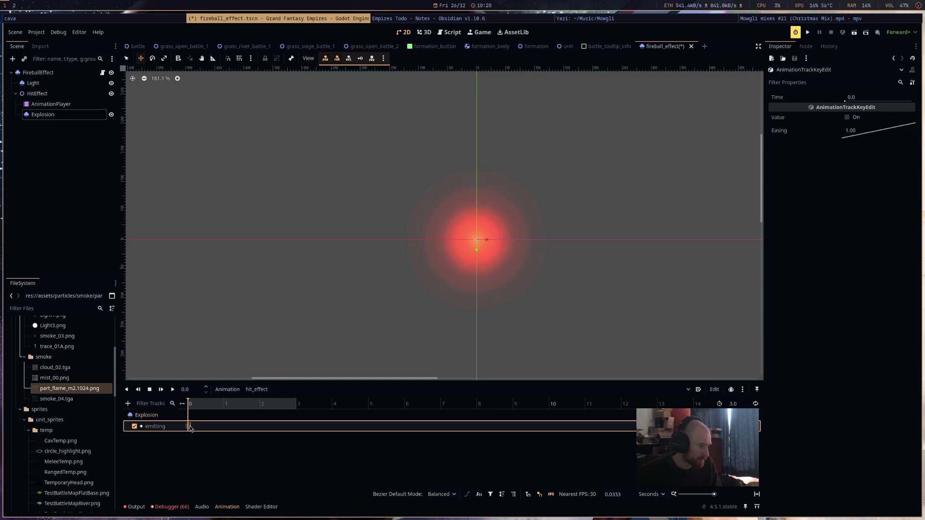
{"action": "left_click", "coordinate": [847, 117]}
{"action": "key", "text": "ctrl+s"}
{"action": "left_click", "coordinate": [173, 390]}
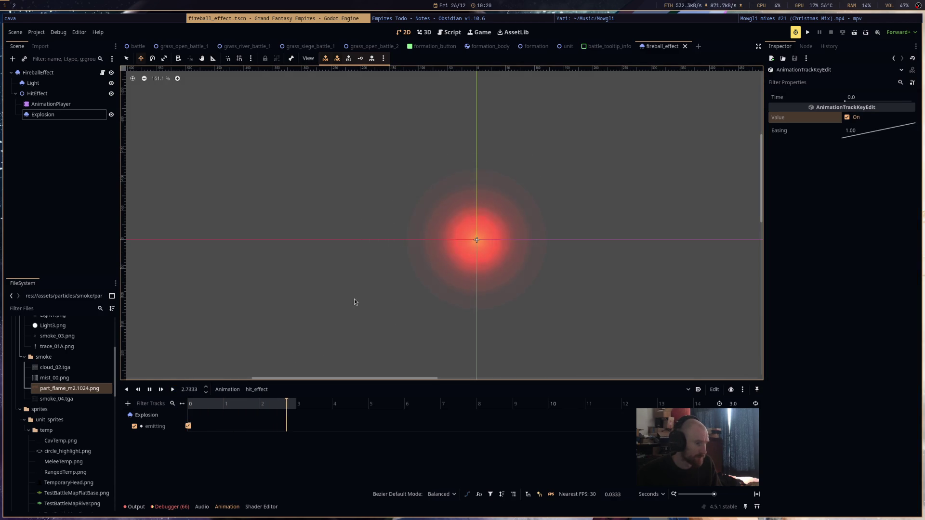
Set the hit_effect animation length to 2 seconds and run the project.
{"action": "left_click", "coordinate": [733, 404]}
{"action": "type", "text": "2"}
{"action": "key", "text": "Return"}
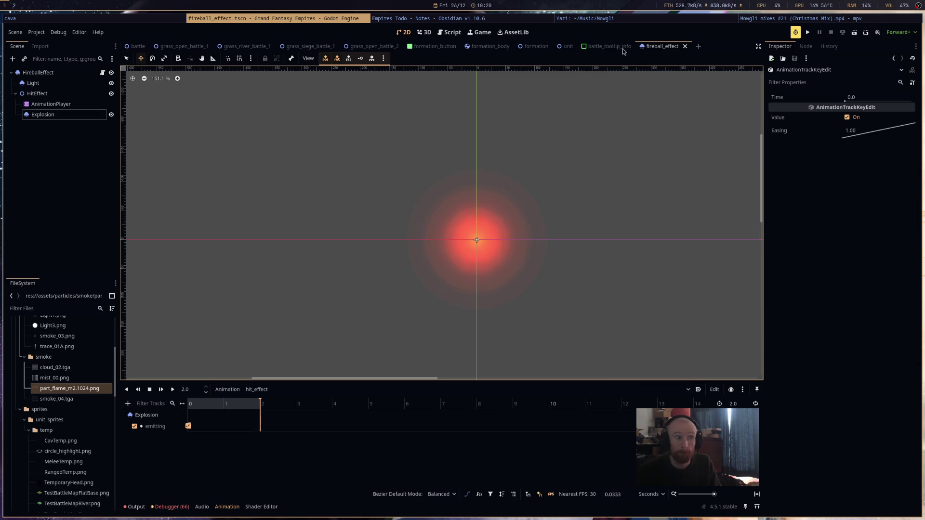
{"action": "left_click", "coordinate": [607, 47]}
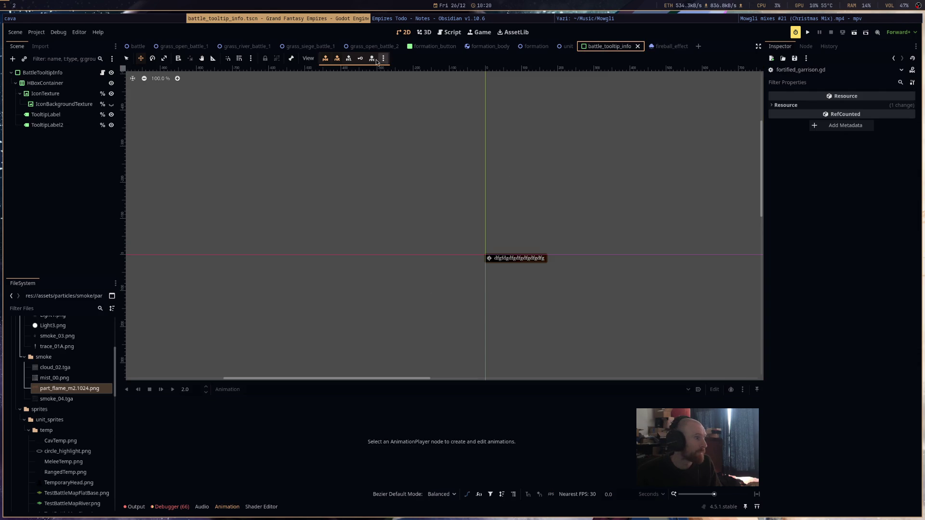
{"action": "left_click", "coordinate": [663, 46]}
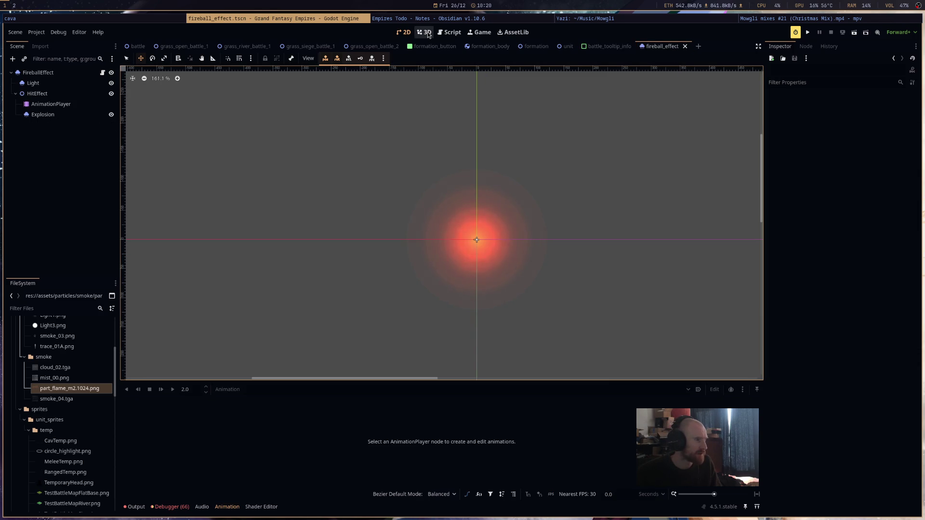
{"action": "left_click", "coordinate": [807, 32]}
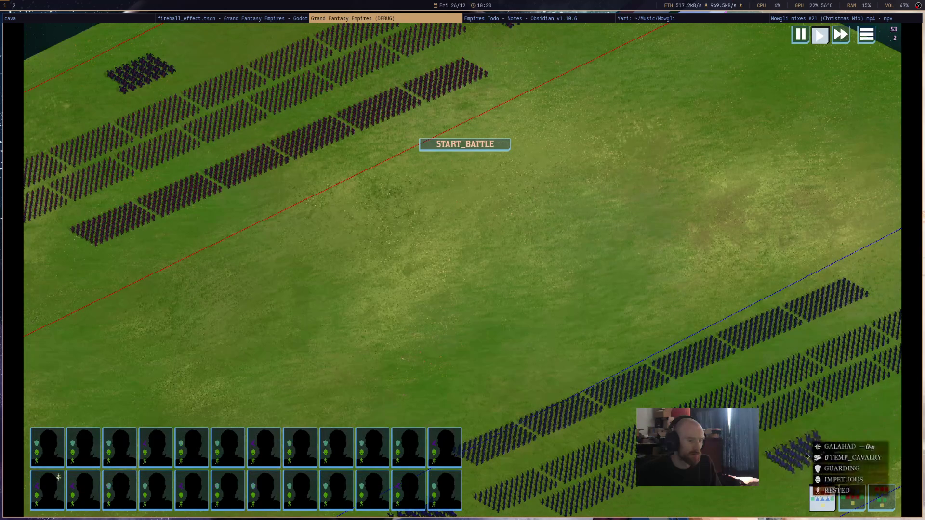
Fire the blue unit's fireball at the enemy line, watch the explosion, then quit the game.
{"action": "left_click", "coordinate": [806, 455]}
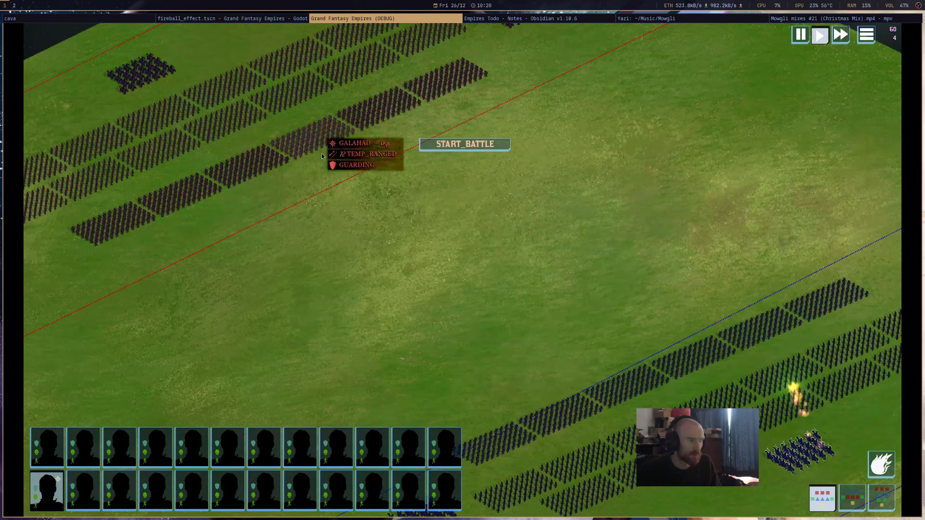
{"action": "left_click_drag", "start_coordinate": [340, 210], "coordinate": [534, 304]}
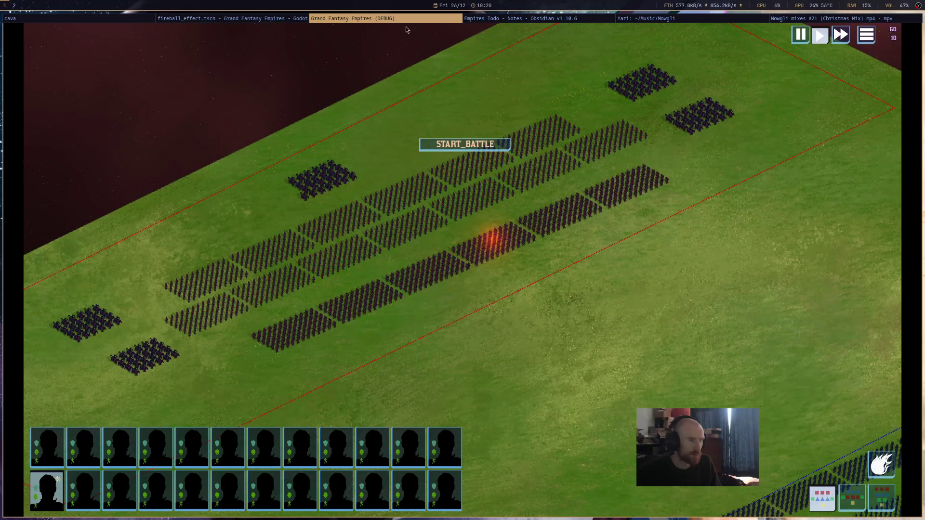
{"action": "key", "text": "super+shift+q"}
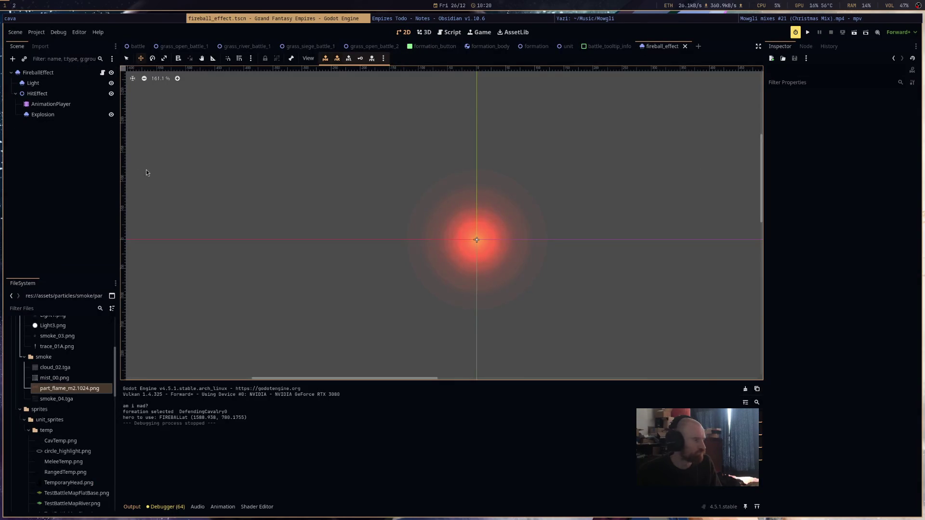
Set the Explosion particles' maximum Scale to 1.0 and run the game with F5.
{"action": "left_click", "coordinate": [76, 115]}
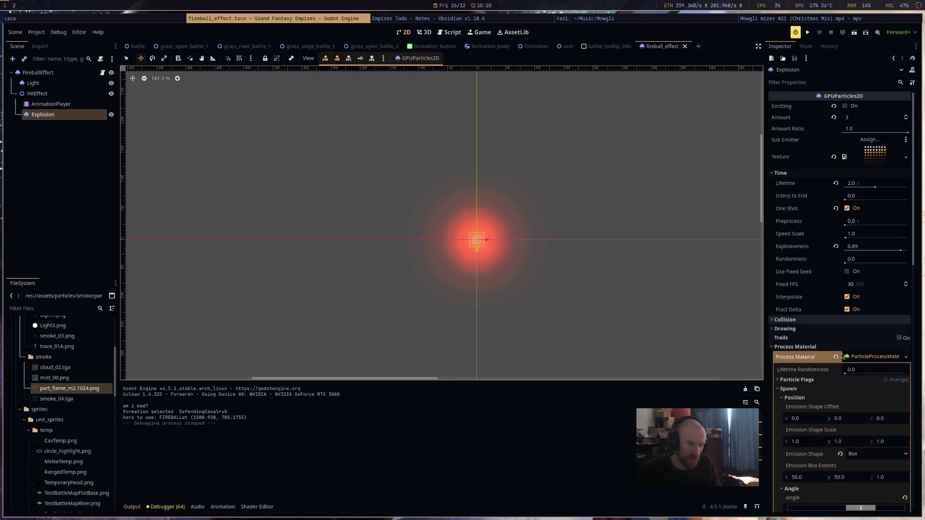
{"action": "scroll", "coordinate": [843, 356], "scroll_direction": "down", "scroll_amount": 5}
{"action": "scroll", "coordinate": [859, 370], "scroll_direction": "down", "scroll_amount": 5}
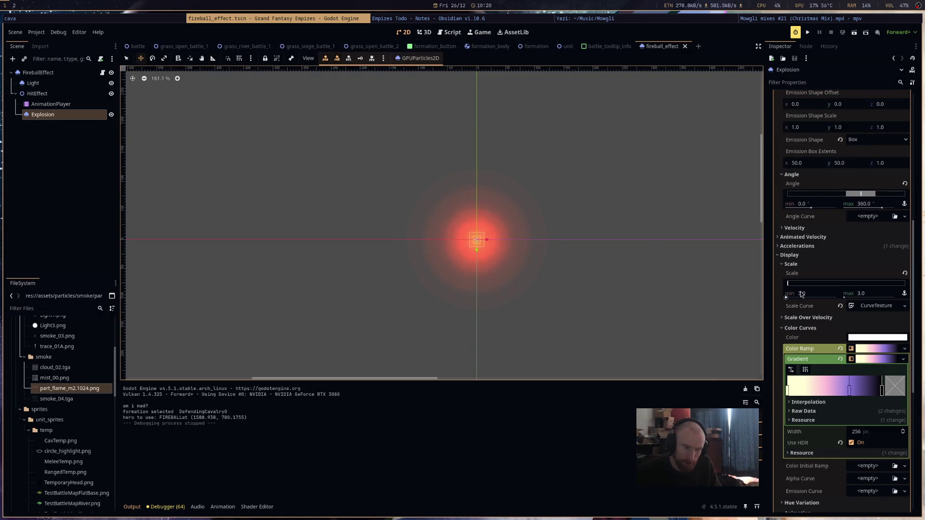
{"action": "left_click", "coordinate": [864, 297]}
{"action": "type", "text": "1"}
{"action": "key", "text": "Return"}
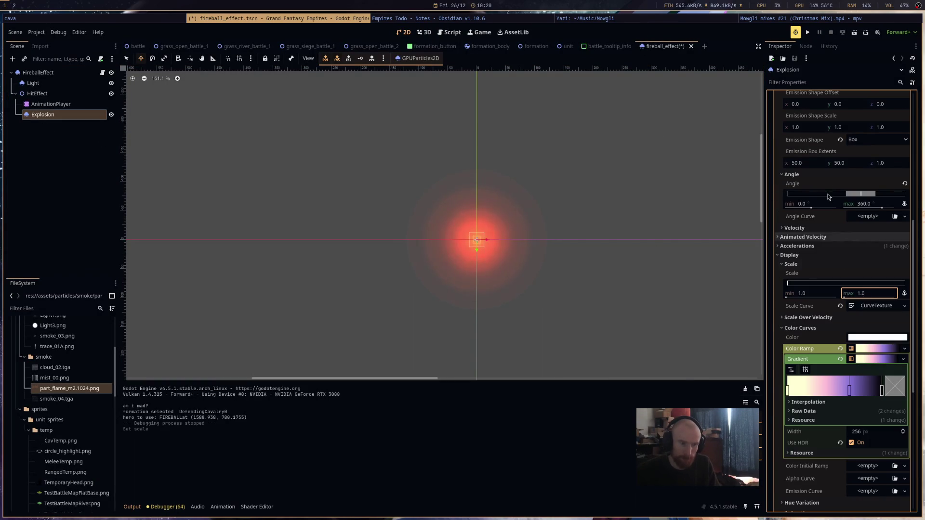
{"action": "key", "text": "F5"}
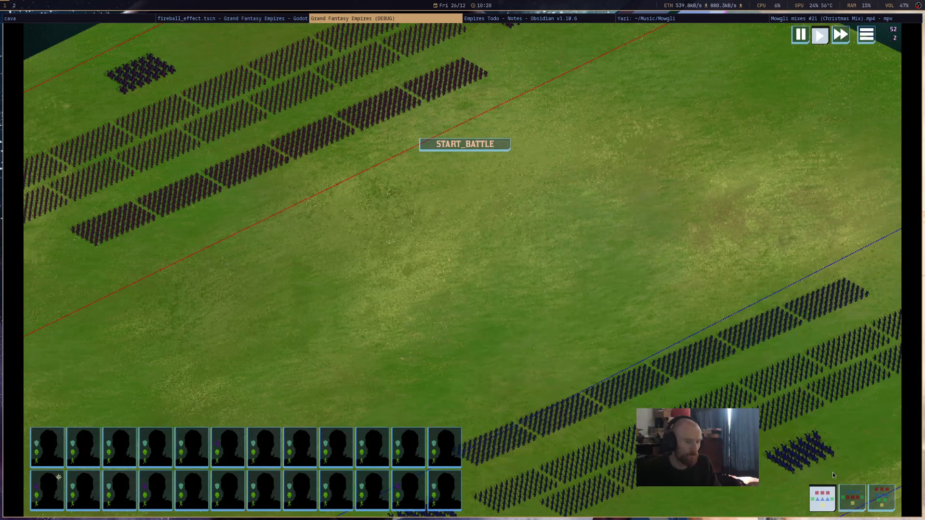
Cast a fireball from the small blue group at the enemy formation, then close the game.
{"action": "left_click", "coordinate": [833, 470]}
{"action": "left_click", "coordinate": [383, 249]}
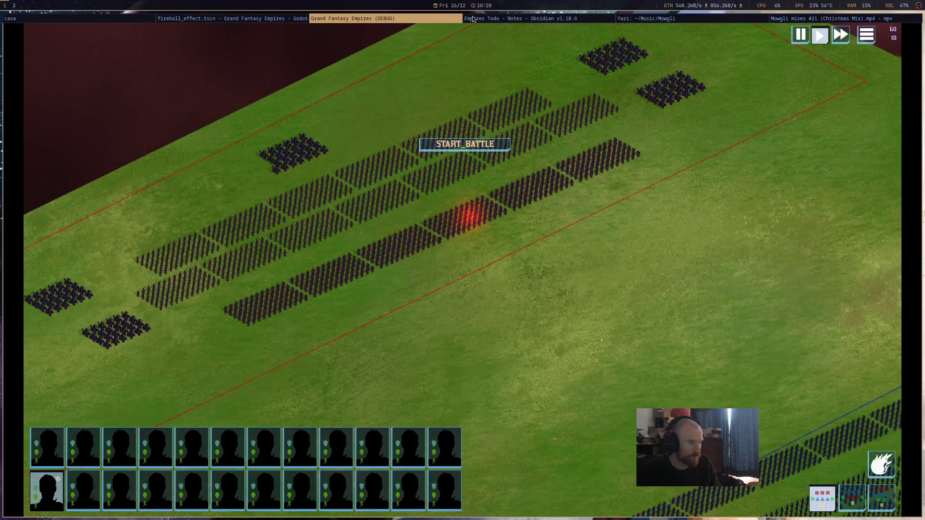
{"action": "middle_click", "coordinate": [436, 21]}
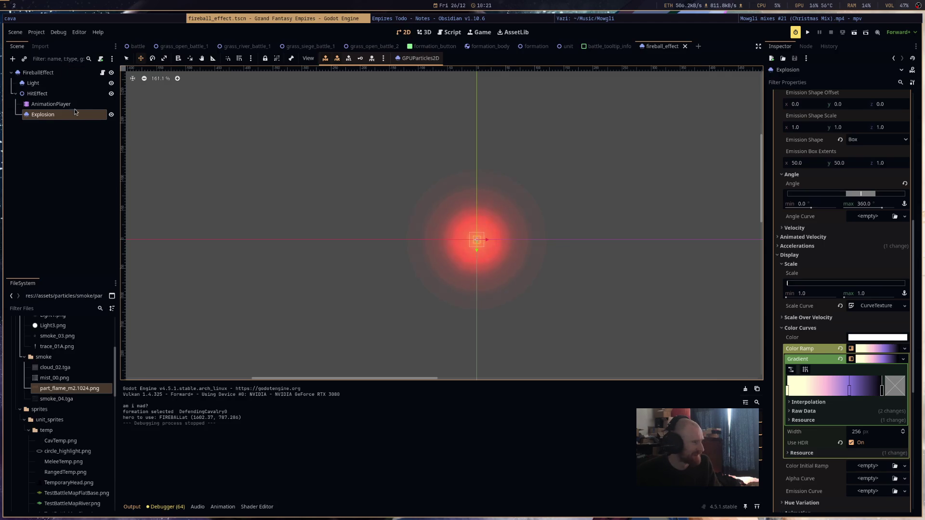
Set the Explosion emitter's emission box extents to 5.0 on x and y and save.
{"action": "left_click", "coordinate": [51, 104]}
{"action": "left_click", "coordinate": [42, 115]}
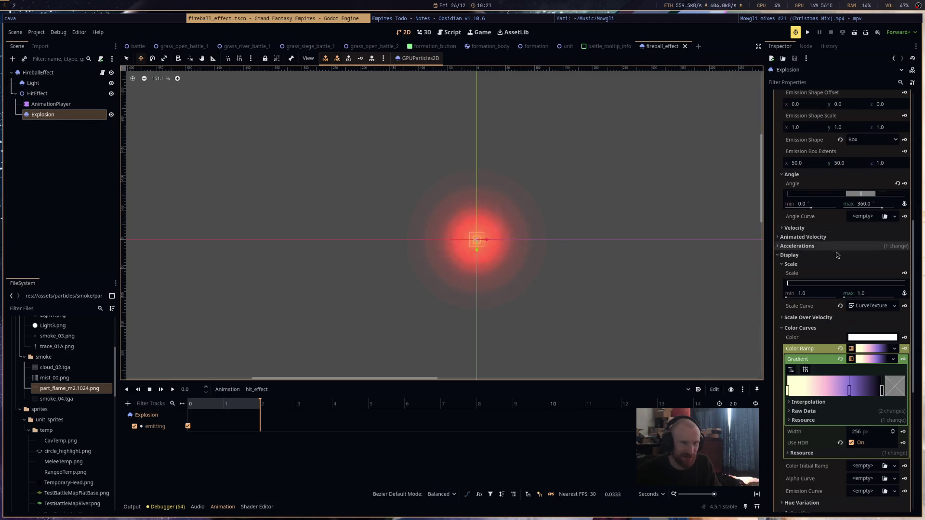
{"action": "left_click", "coordinate": [811, 163]}
{"action": "type", "text": "5"}
{"action": "key", "text": "Tab"}
{"action": "type", "text": "5"}
{"action": "key", "text": "Return"}
{"action": "key", "text": "ctrl+s"}
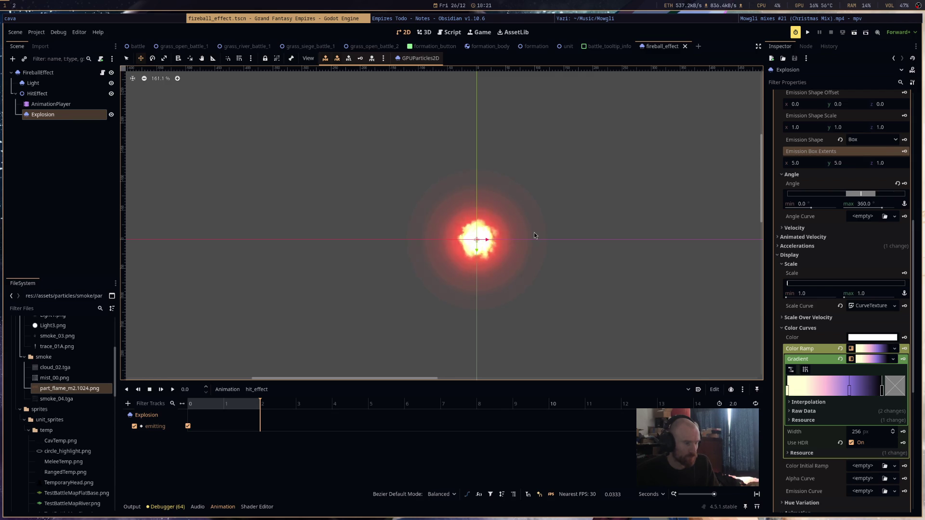
Switch the Explosion material's blend mode to Mix, save fireball_effect, and run the game.
{"action": "scroll", "coordinate": [858, 439], "scroll_direction": "down", "scroll_amount": 5}
{"action": "scroll", "coordinate": [859, 438], "scroll_direction": "down", "scroll_amount": 1}
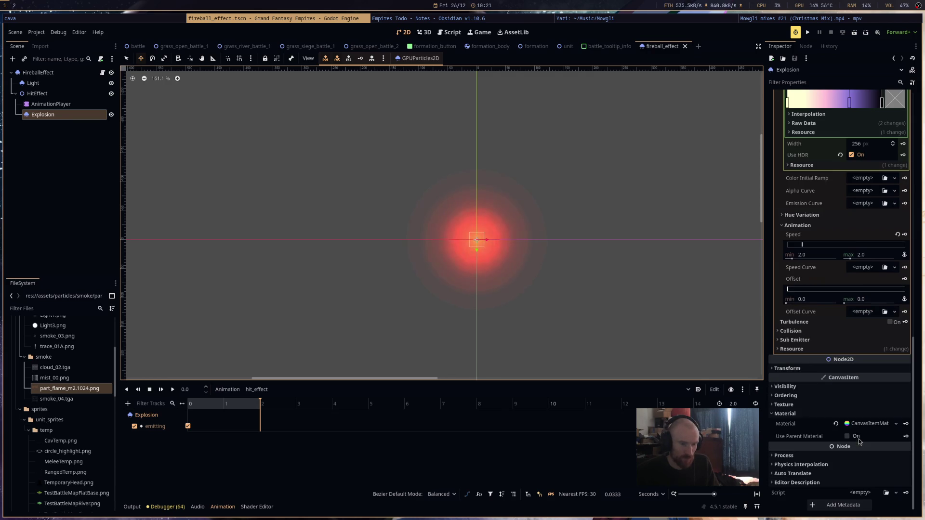
{"action": "left_click", "coordinate": [858, 425]}
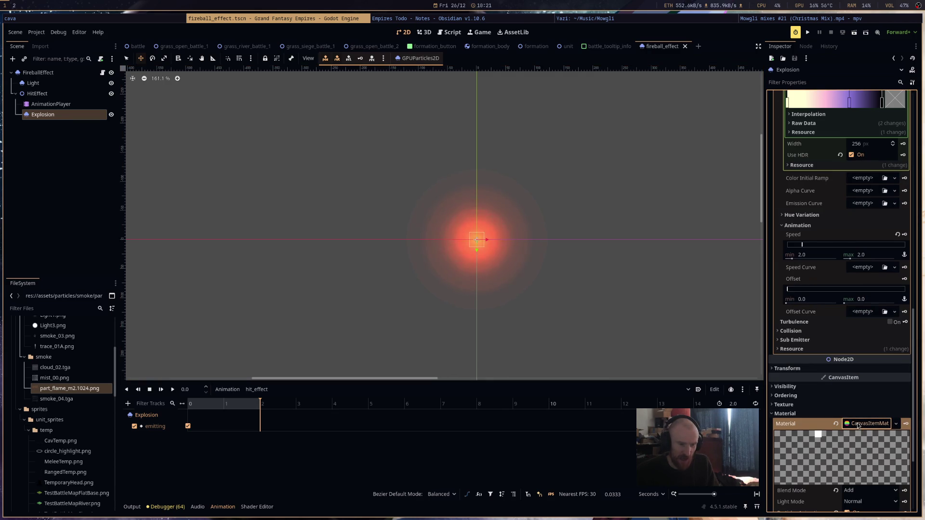
{"action": "left_click", "coordinate": [870, 491]}
{"action": "left_click", "coordinate": [870, 473]}
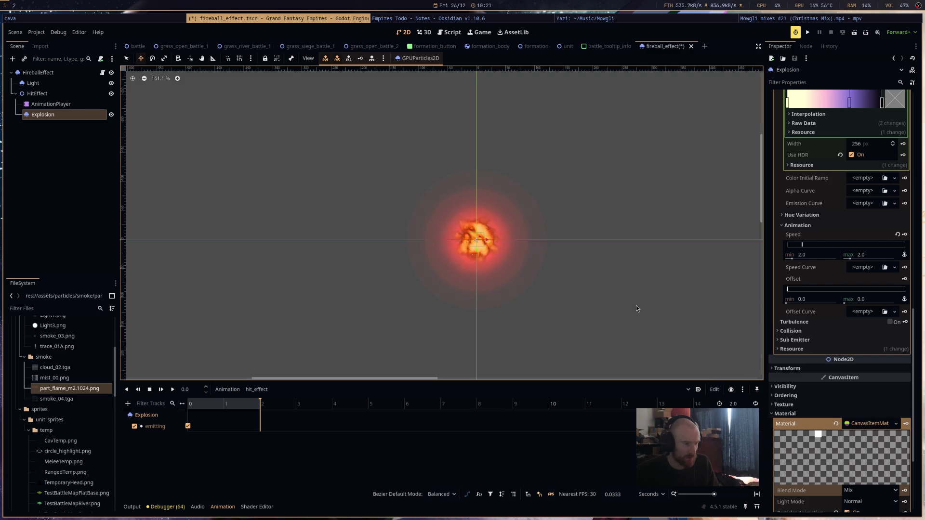
{"action": "key", "text": "ctrl+s"}
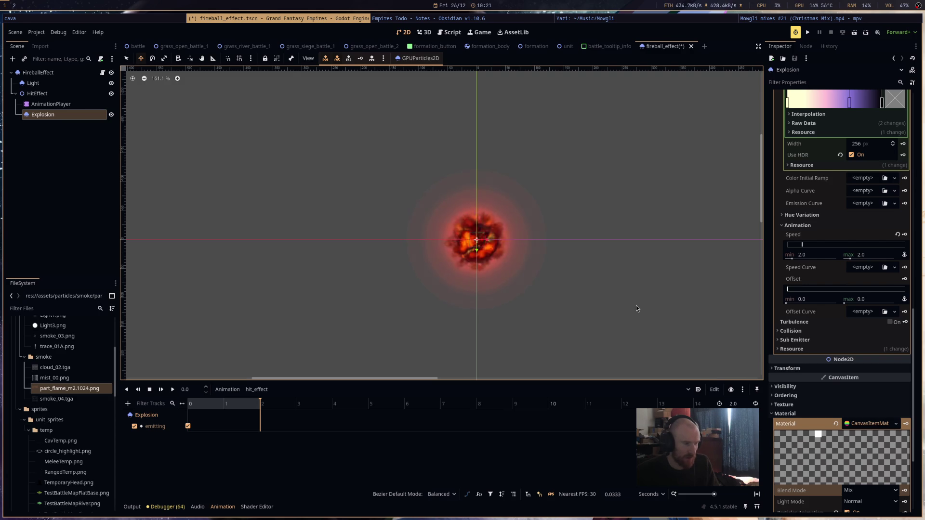
{"action": "left_click", "coordinate": [809, 35]}
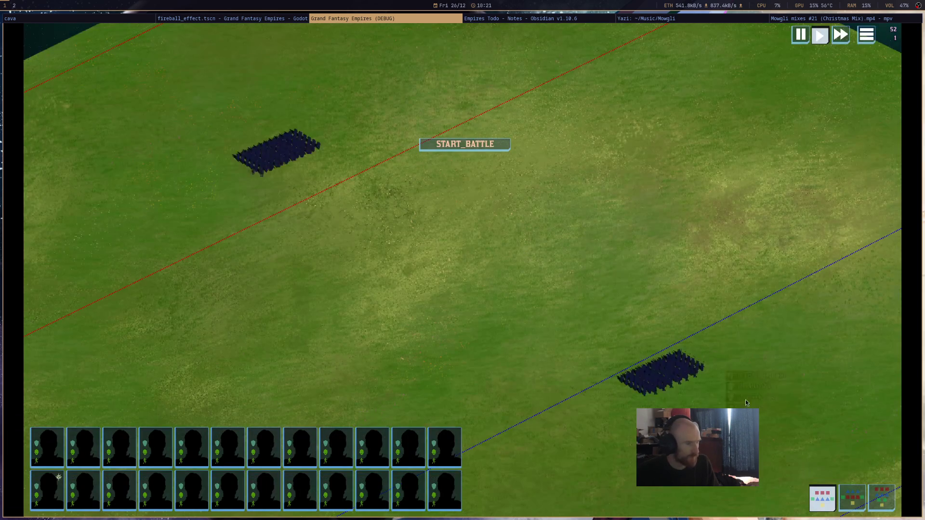
Cast the hero's fireball to test the Mix-blended hit, then quit the game.
{"action": "left_click", "coordinate": [813, 449]}
{"action": "left_click", "coordinate": [325, 160]}
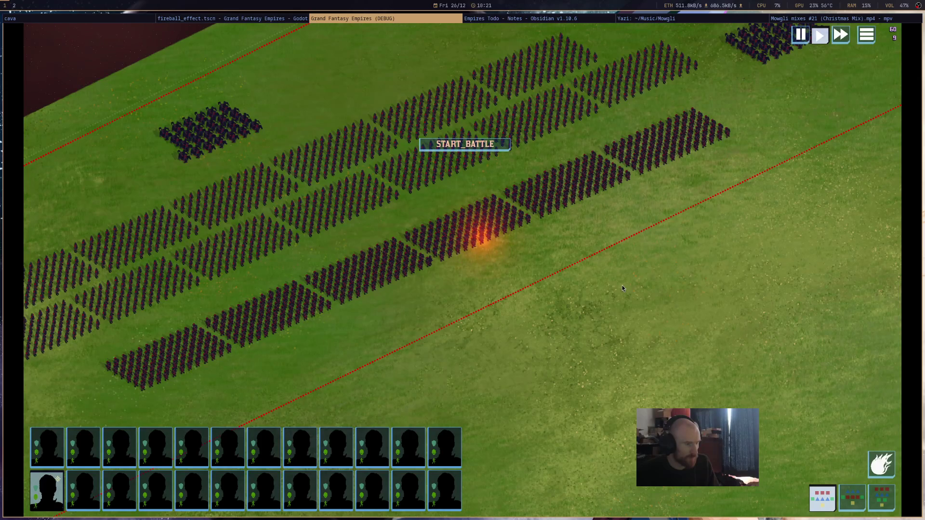
{"action": "key", "text": "super+shift+q"}
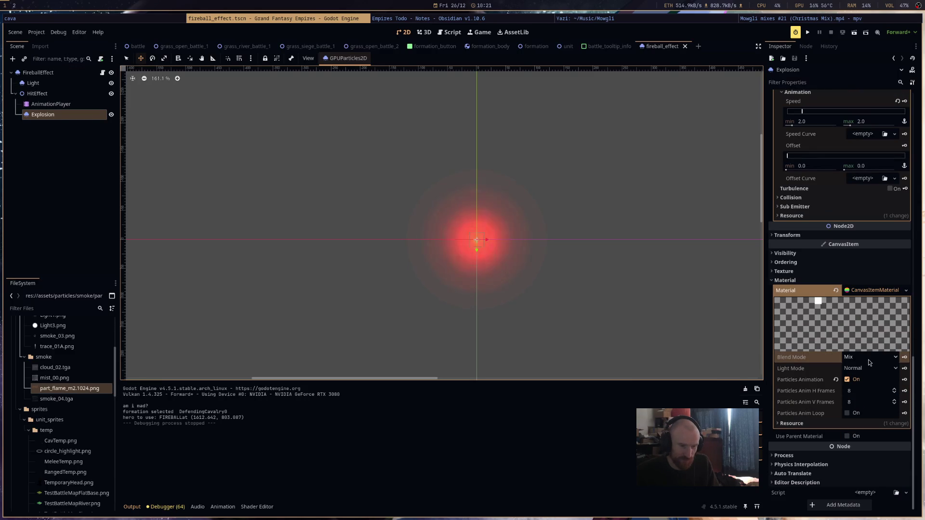
Set the Explosion material's blend mode back to Add and relaunch the game.
{"action": "left_click", "coordinate": [869, 362]}
{"action": "left_click", "coordinate": [856, 378]}
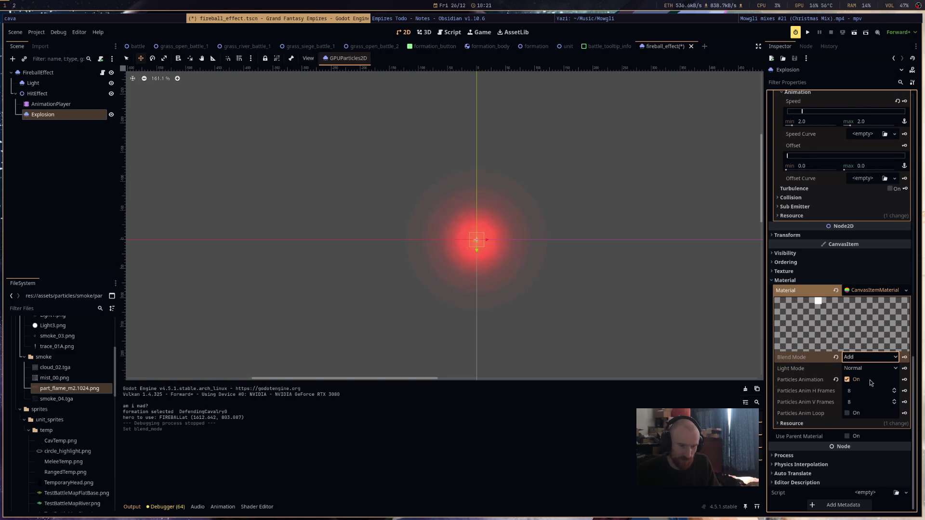
{"action": "left_click", "coordinate": [808, 32]}
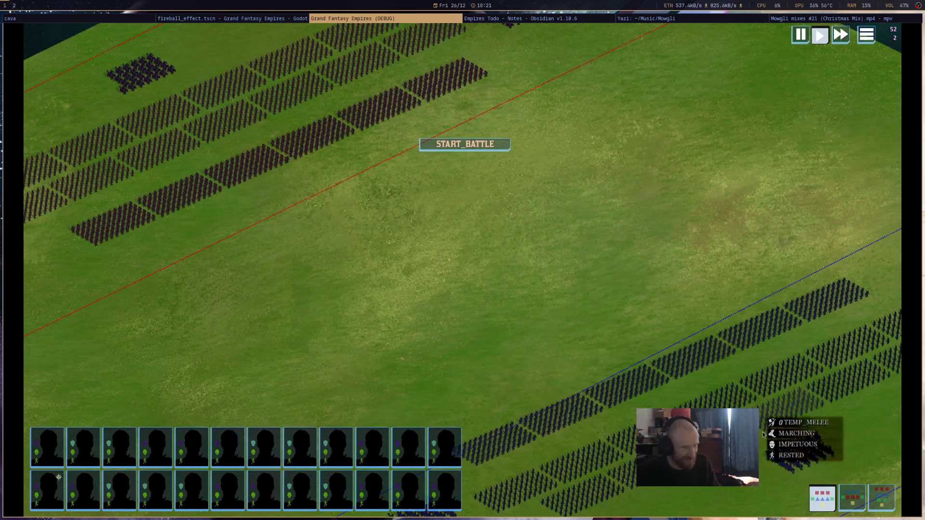
Cast the hero's fireball at the lower-right enemy army, zoom in, then close the debug game.
{"action": "left_click", "coordinate": [312, 146]}
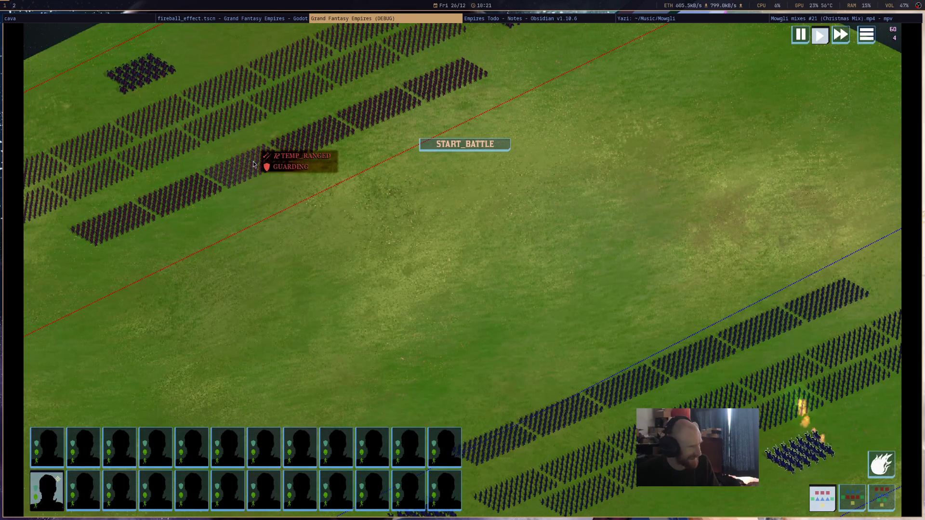
{"action": "left_click_drag", "start_coordinate": [339, 261], "coordinate": [649, 345]}
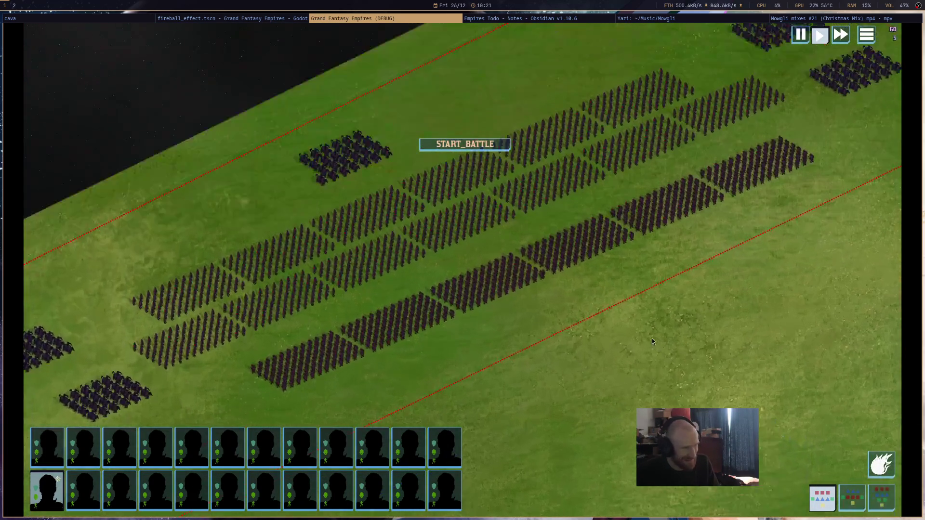
{"action": "scroll", "coordinate": [641, 333], "scroll_direction": "up", "scroll_amount": 2}
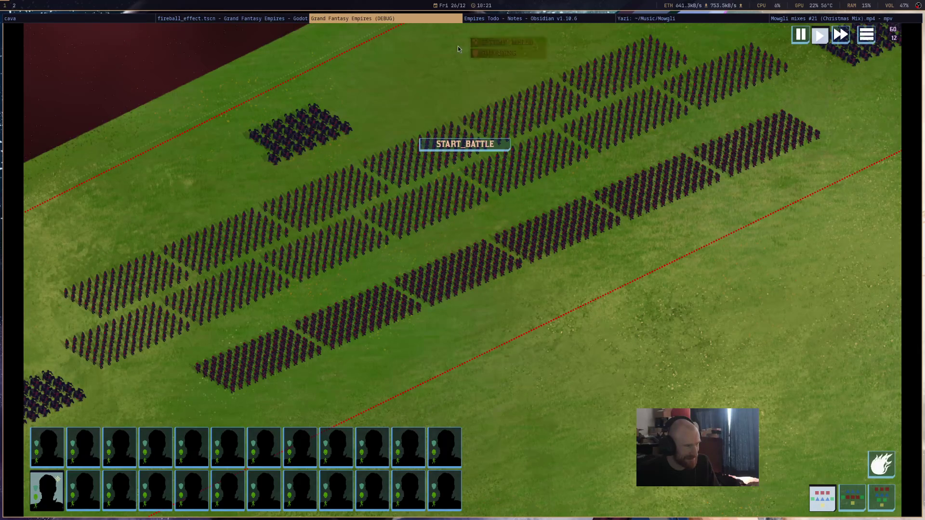
{"action": "middle_click", "coordinate": [434, 20]}
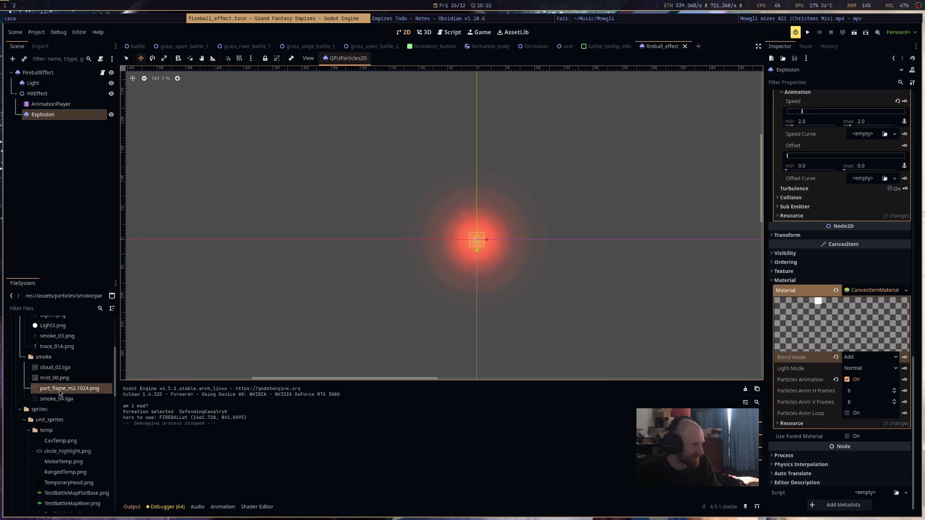
Move focus from Godot to the Yazi file manager with Super+Right.
{"action": "mouse_move", "coordinate": [59, 393]}
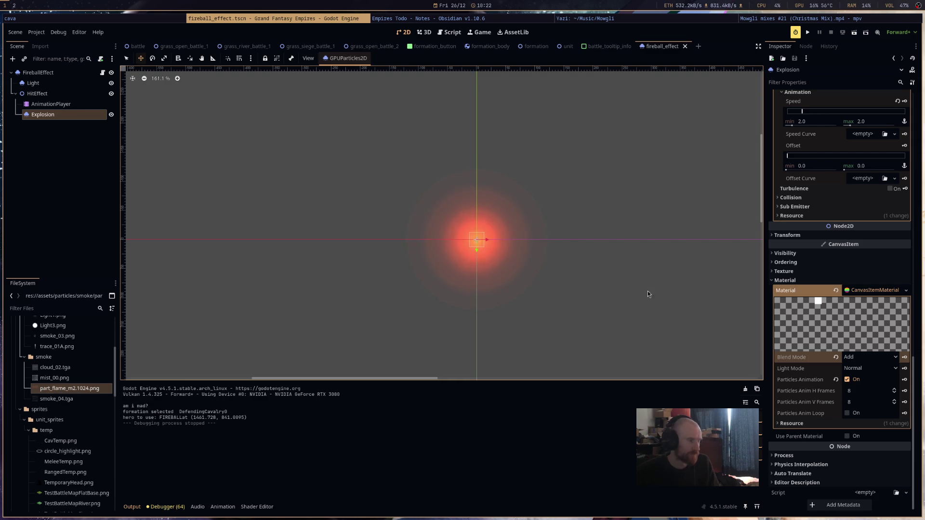
{"action": "key", "text": "super+Right"}
{"action": "key", "text": "super+Right"}
Navigate to Projects/StarfrontLancers/SpoilsOfAStarfighterAssets/Effect/Sheets/MODDED vs ORIGINAL.
{"action": "key", "text": "h"}
{"action": "key", "text": "h"}
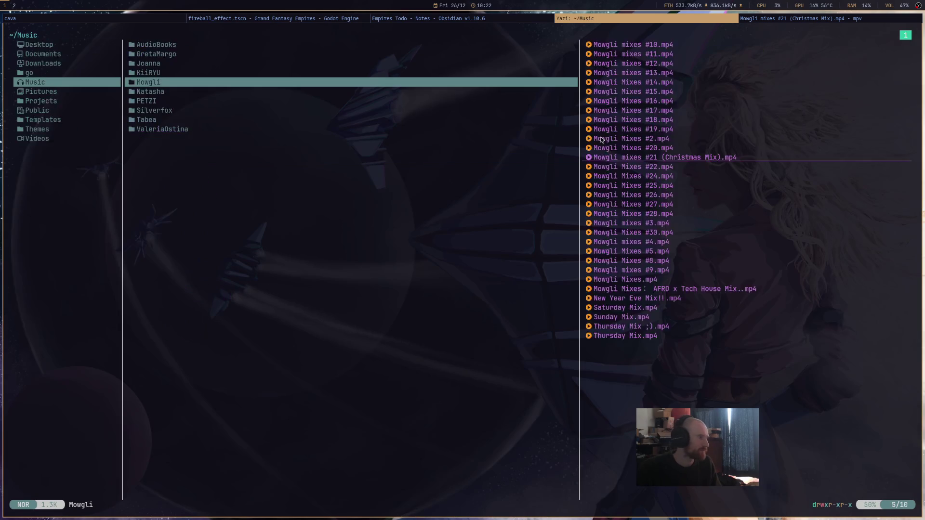
{"action": "key", "text": "g"}
{"action": "key", "text": "p"}
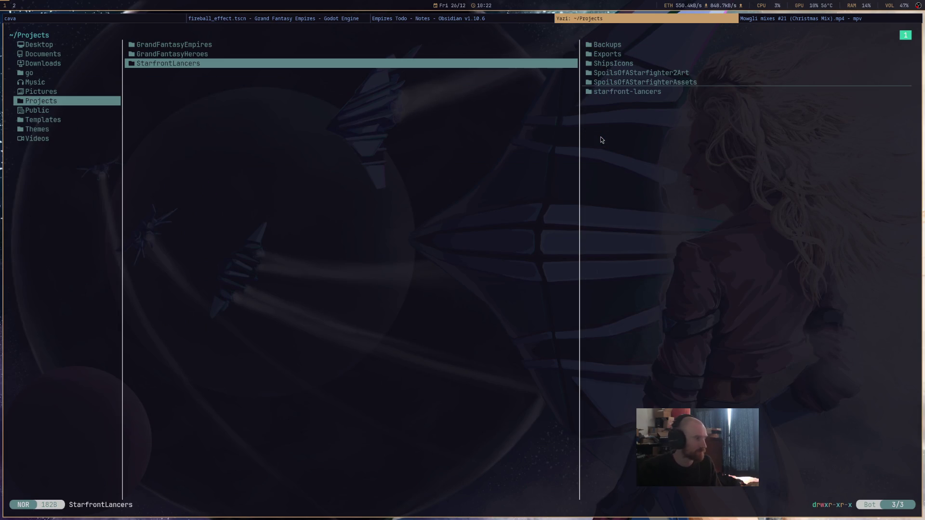
{"action": "key", "text": "l"}
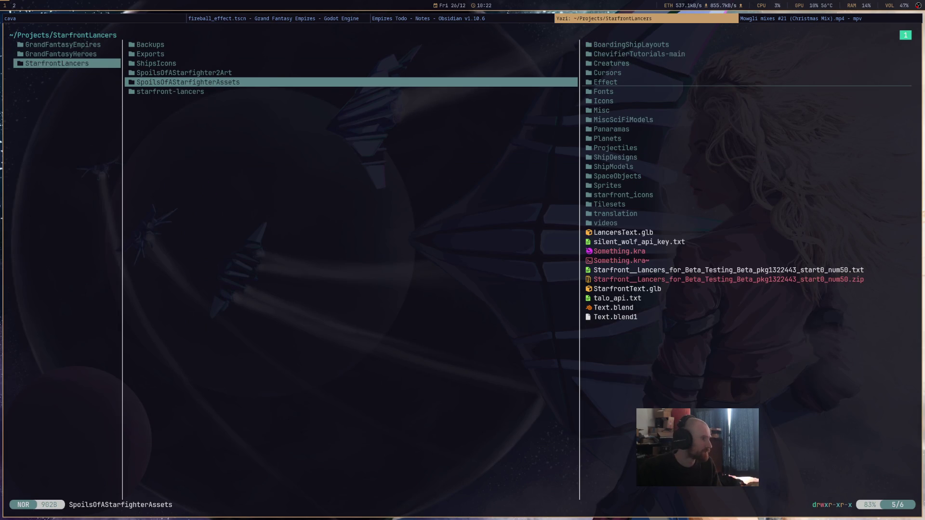
{"action": "key", "text": "l"}
{"action": "key", "text": "l"}
{"action": "key", "text": "l"}
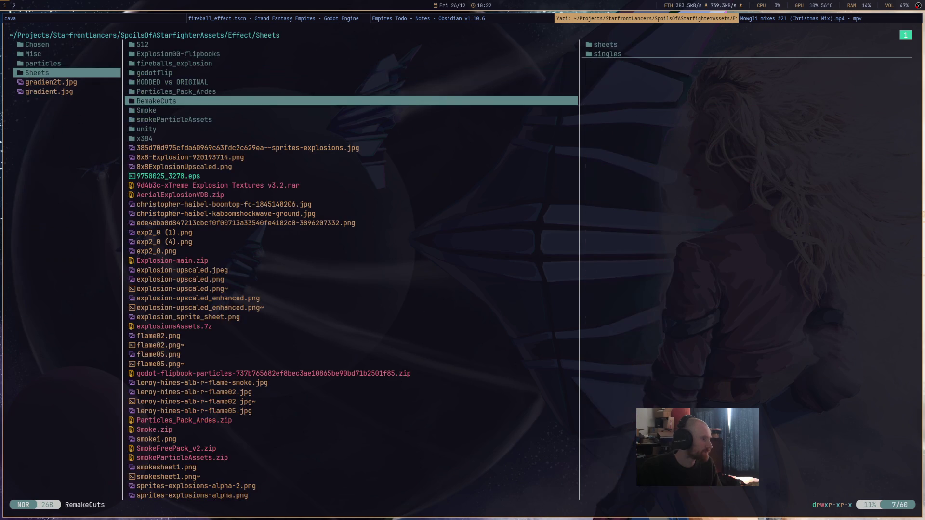
{"action": "key", "text": "k"}
{"action": "key", "text": "k"}
{"action": "key", "text": "l"}
{"action": "key", "text": "shift+g"}
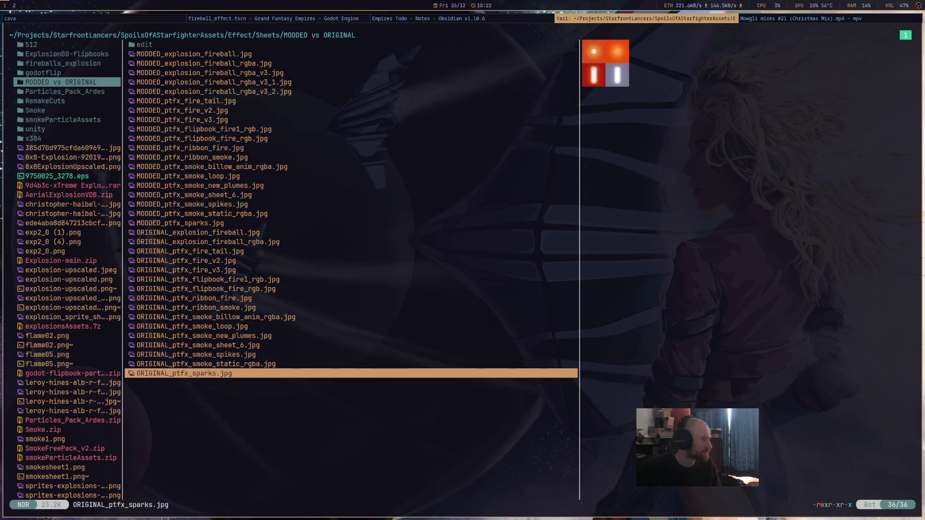
{"action": "key", "text": "k"}
{"action": "key", "text": "k"}
Preview the ORIGINAL and MODDED sheets, ending on MODDED_explosion_fireball_rgba_v3.jpg.
{"action": "key", "text": "k"}
{"action": "key", "text": "k"}
{"action": "key", "text": "k"}
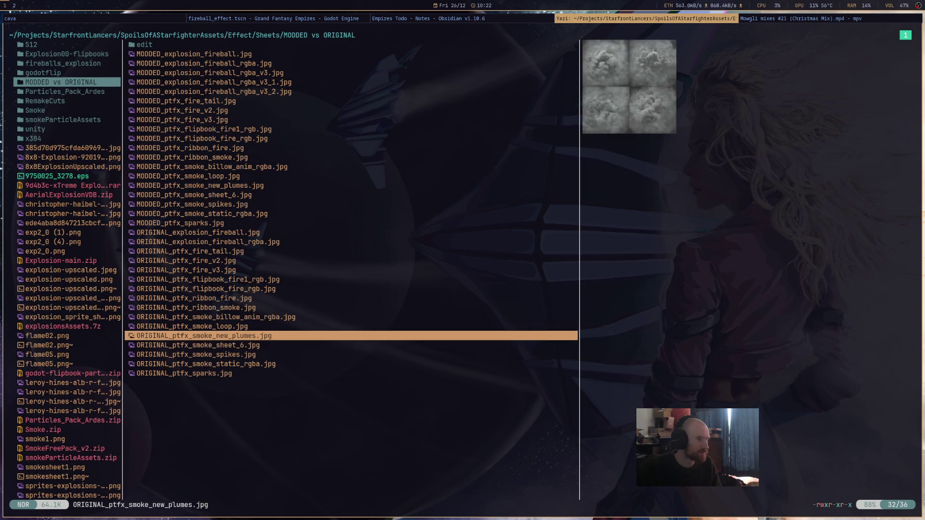
{"action": "key", "text": "k"}
{"action": "key", "text": "k"}
{"action": "key", "text": "k"}
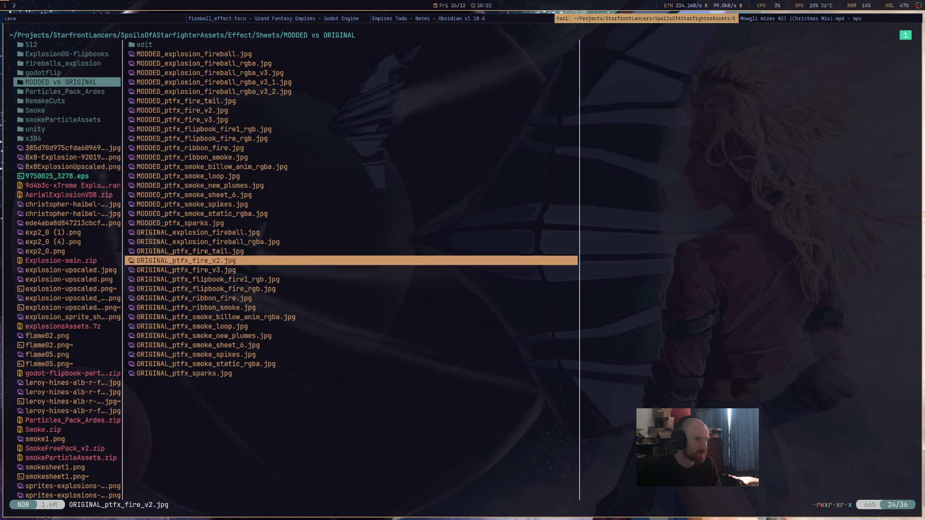
{"action": "key", "text": "j"}
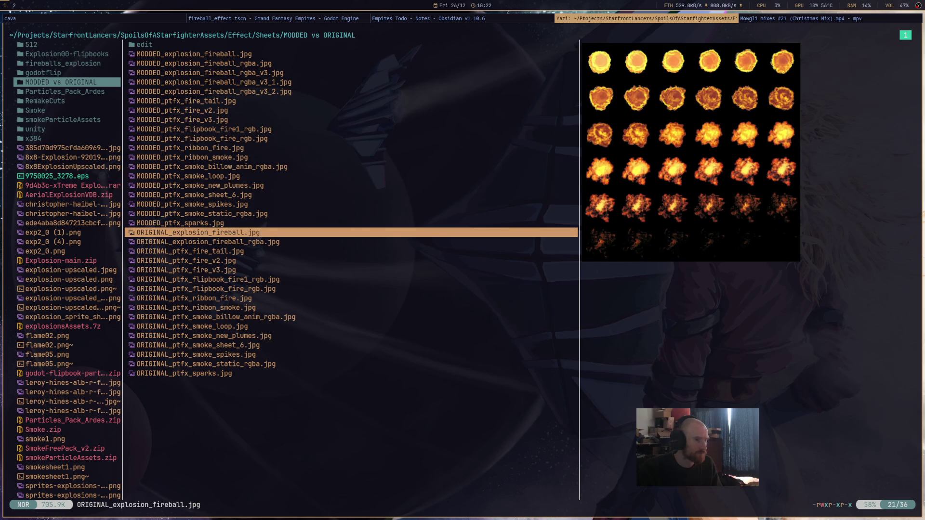
{"action": "key", "text": "k"}
{"action": "key", "text": "k"}
{"action": "key", "text": "j"}
{"action": "key", "text": "j"}
{"action": "key", "text": "k"}
{"action": "key", "text": "k"}
{"action": "key", "text": "k"}
{"action": "key", "text": "k"}
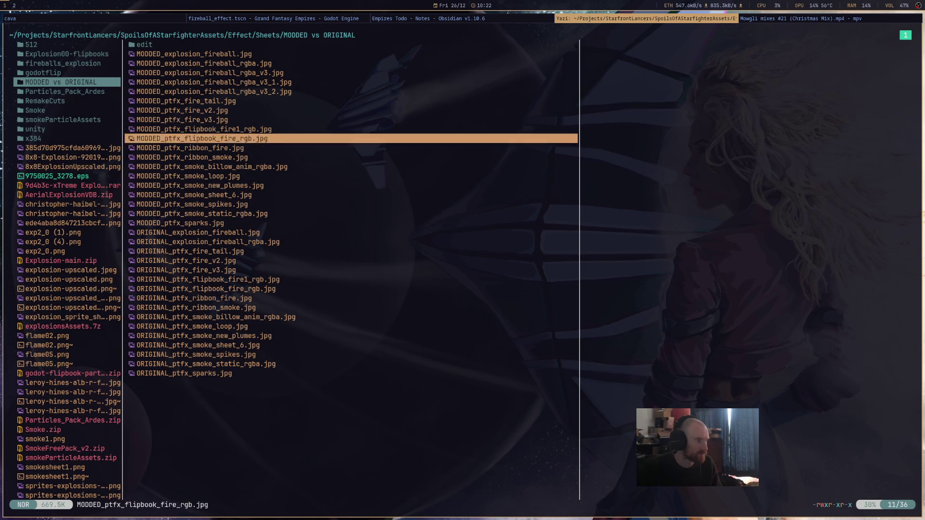
{"action": "key", "text": "k"}
{"action": "key", "text": "k"}
{"action": "key", "text": "k"}
{"action": "key", "text": "j"}
{"action": "key", "text": "j"}
{"action": "key", "text": "k"}
{"action": "key", "text": "k"}
{"action": "key", "text": "k"}
{"action": "key", "text": "j"}
{"action": "key", "text": "j"}
{"action": "key", "text": "j"}
{"action": "key", "text": "j"}
{"action": "key", "text": "j"}
{"action": "key", "text": "j"}
{"action": "key", "text": "j"}
{"action": "key", "text": "j"}
{"action": "key", "text": "j"}
{"action": "key", "text": "j"}
{"action": "key", "text": "j"}
{"action": "key", "text": "j"}
{"action": "key", "text": "j"}
{"action": "key", "text": "j"}
{"action": "key", "text": "j"}
{"action": "key", "text": "j"}
{"action": "key", "text": "j"}
{"action": "key", "text": "j"}
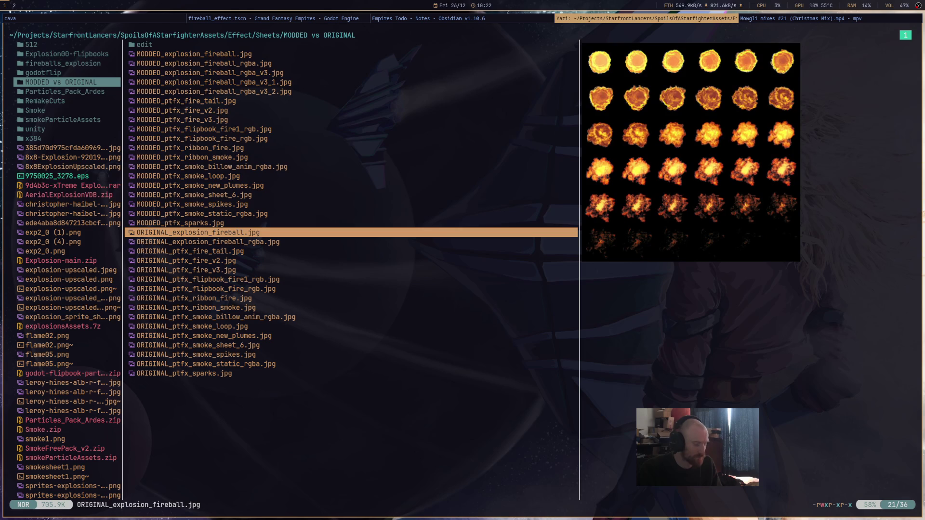
Preview the smoke spikes sheet, then view the explosion fireball sheet full size and close it.
{"action": "key", "text": "k"}
{"action": "key", "text": "k"}
{"action": "key", "text": "k"}
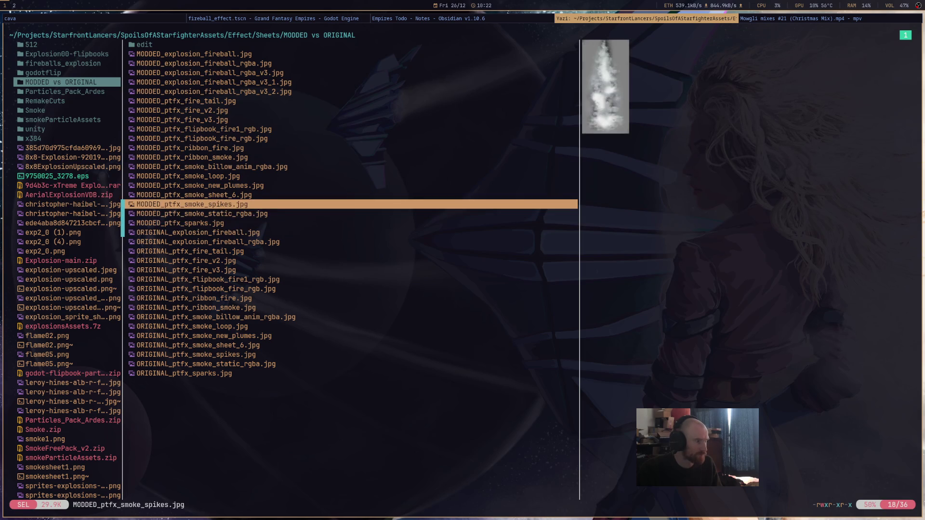
{"action": "key", "text": "j"}
{"action": "key", "text": "j"}
{"action": "key", "text": "j"}
{"action": "key", "text": "k"}
{"action": "key", "text": "j"}
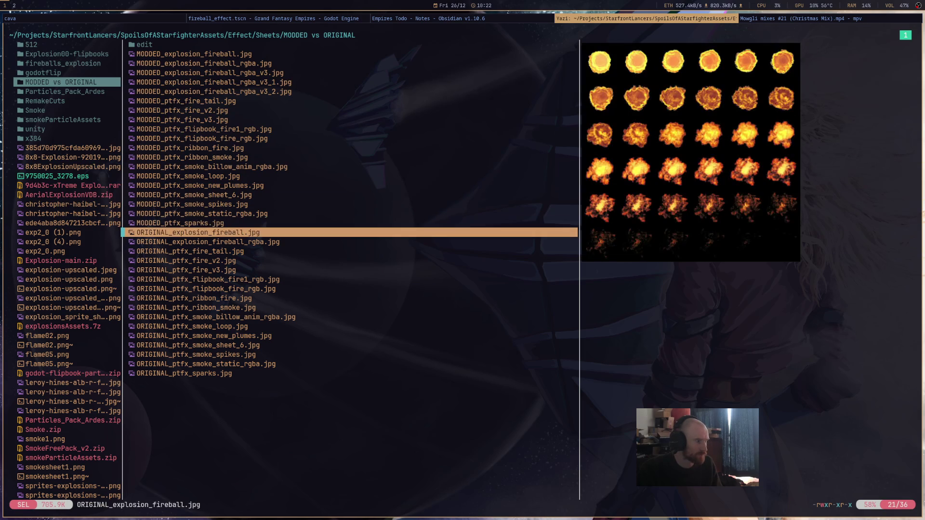
{"action": "key", "text": "Return"}
{"action": "key", "text": "j"}
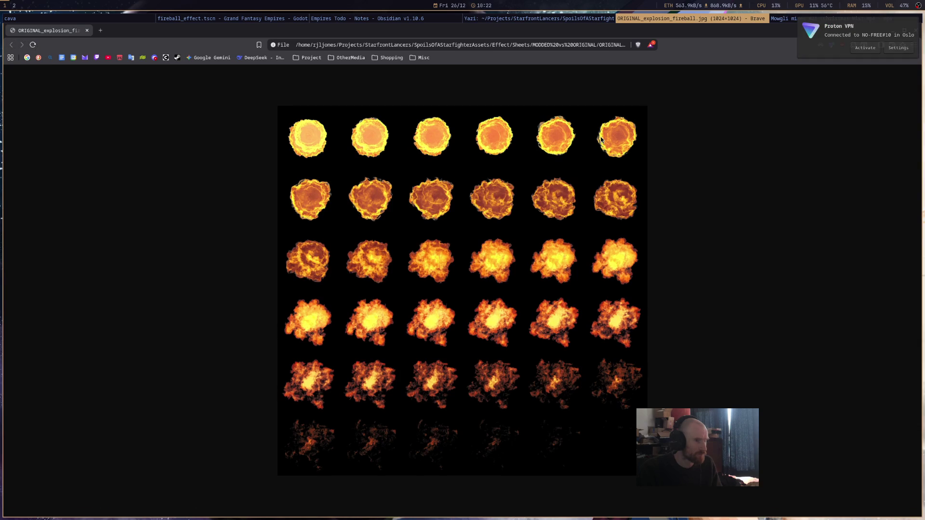
{"action": "key", "text": "ctrl+w"}
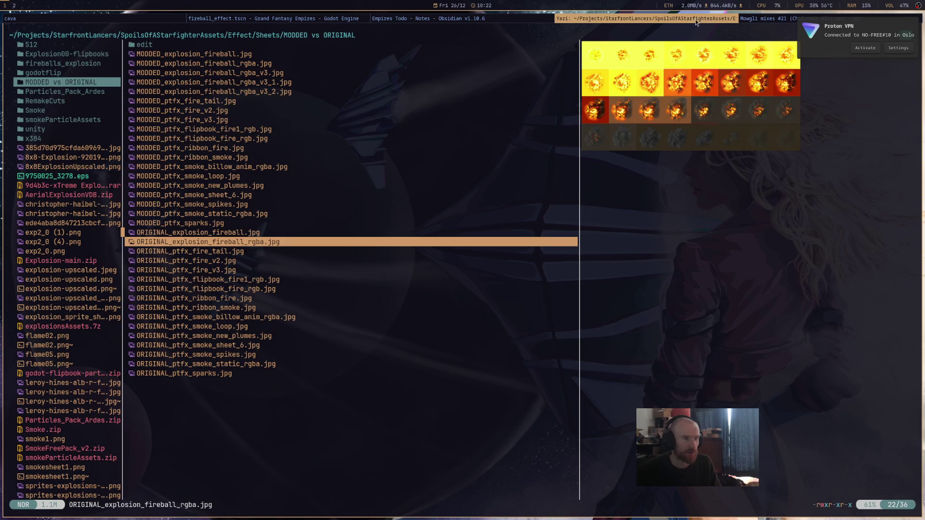
Preview the explosion fireball, fire, smoke plume and MODDED smoke billow sheets.
{"action": "key", "text": "k"}
{"action": "key", "text": "k"}
{"action": "key", "text": "j"}
{"action": "key", "text": "j"}
{"action": "key", "text": "j"}
{"action": "key", "text": "j"}
{"action": "key", "text": "j"}
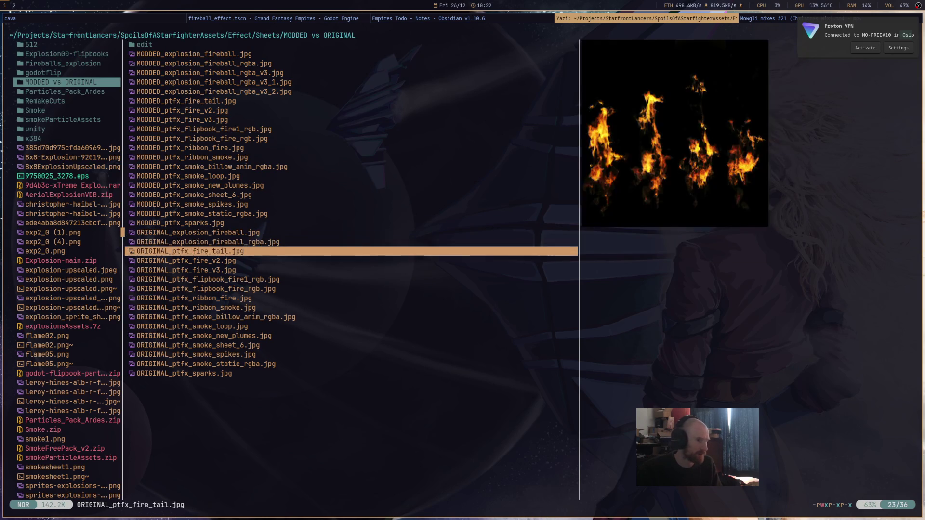
{"action": "key", "text": "j"}
{"action": "key", "text": "j"}
{"action": "key", "text": "k"}
{"action": "key", "text": "k"}
{"action": "key", "text": "k"}
{"action": "key", "text": "k"}
{"action": "key", "text": "k"}
{"action": "key", "text": "k"}
{"action": "key", "text": "k"}
{"action": "key", "text": "k"}
{"action": "key", "text": "k"}
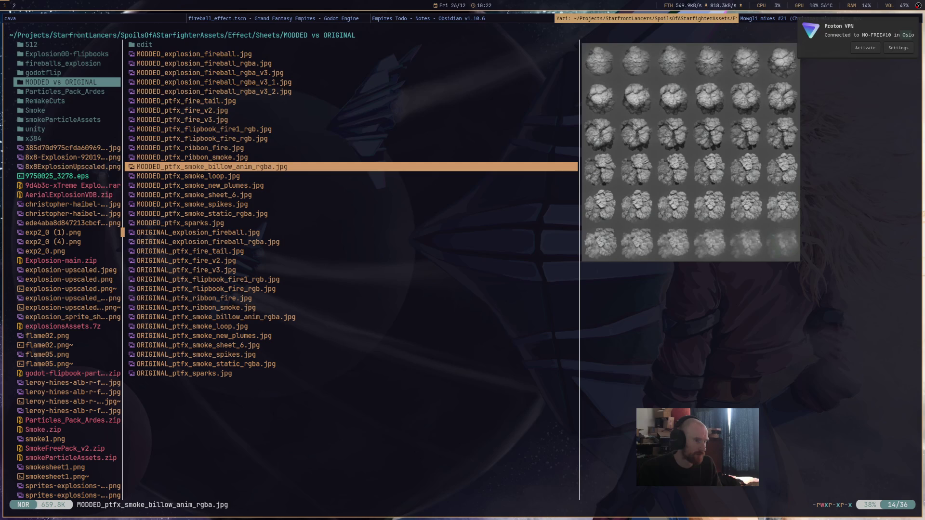
{"action": "key", "text": "k"}
{"action": "key", "text": "j"}
Step through the ORIGINAL fire and smoke sheets, then back to the MODDED explosion fireball sheets.
{"action": "key", "text": "Down"}
{"action": "key", "text": "Down"}
{"action": "key", "text": "Down"}
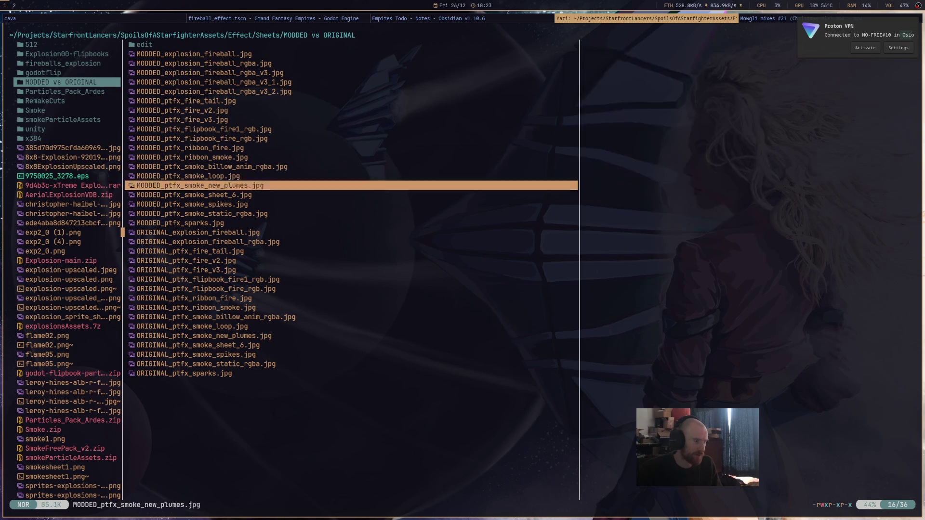
{"action": "key", "text": "Down"}
{"action": "key", "text": "Down"}
{"action": "key", "text": "Down"}
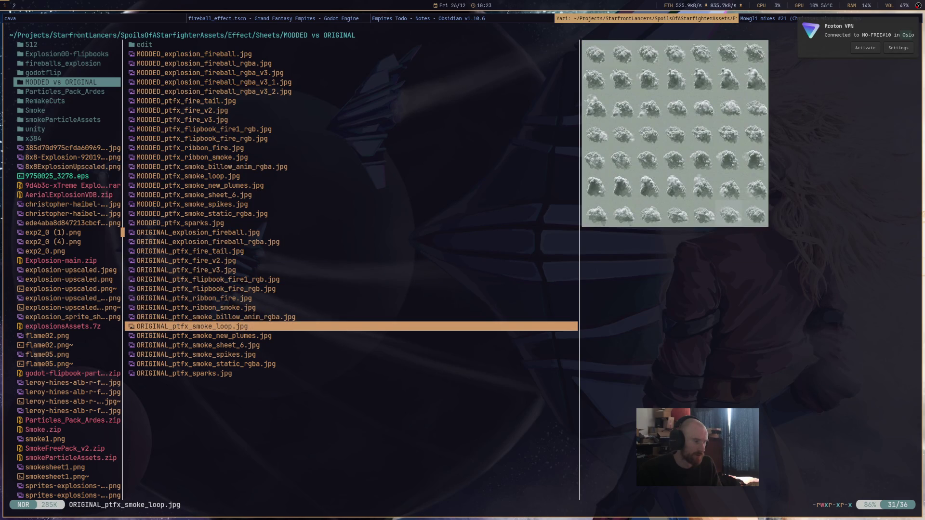
{"action": "key", "text": "Down"}
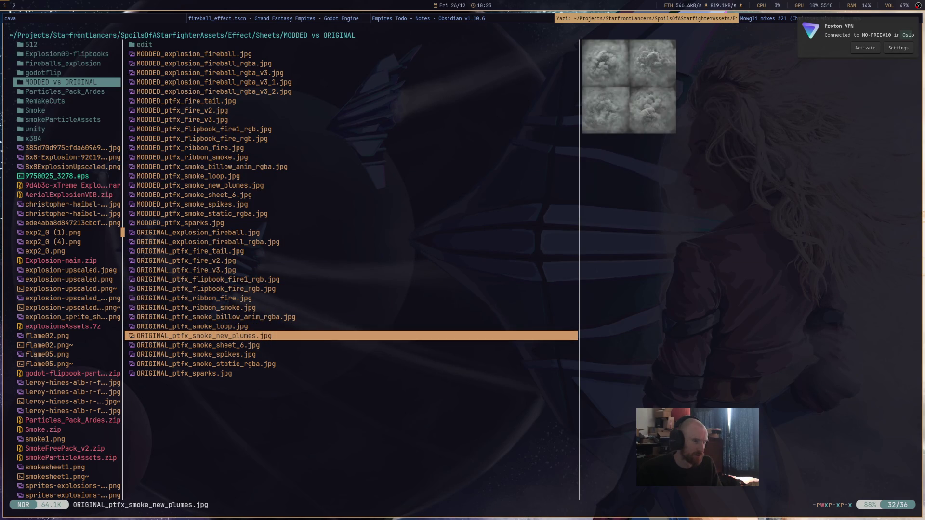
{"action": "key", "text": "Down"}
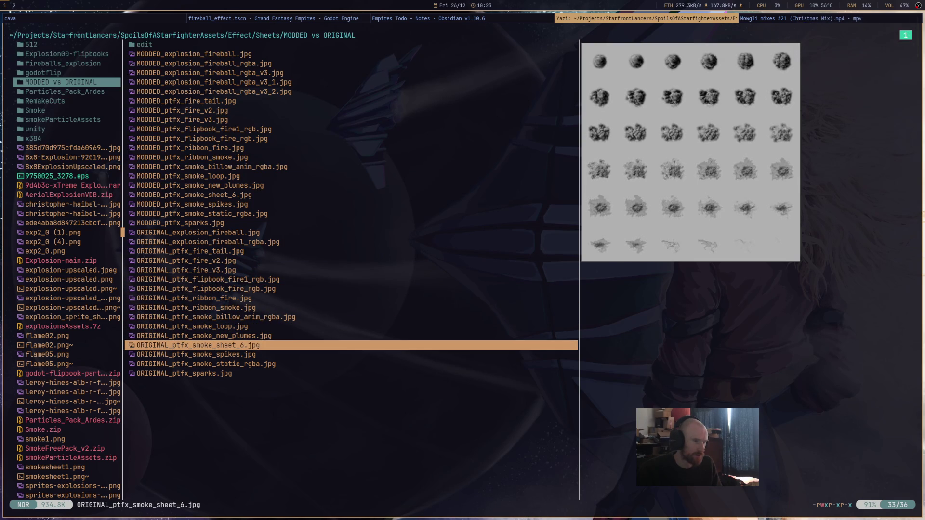
{"action": "key", "text": "Down"}
{"action": "key", "text": "Down"}
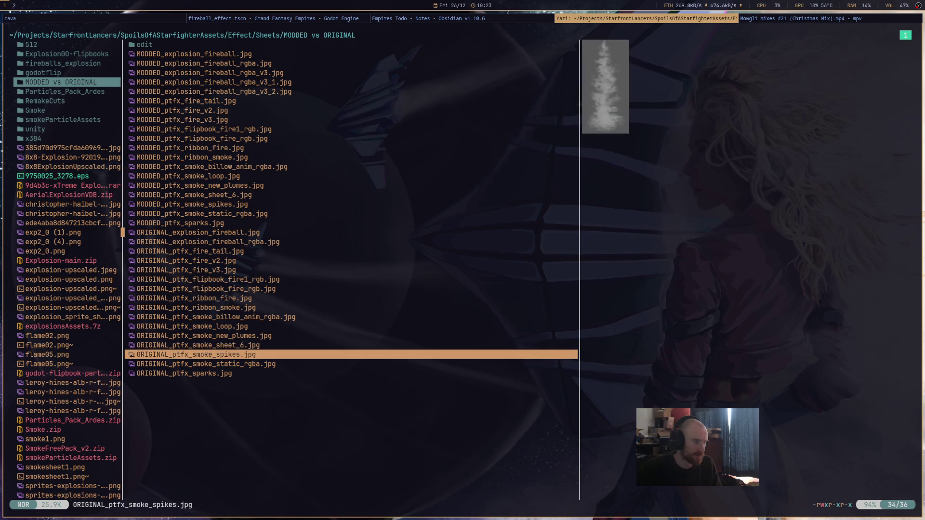
{"action": "key", "text": "Down"}
{"action": "key", "text": "Down"}
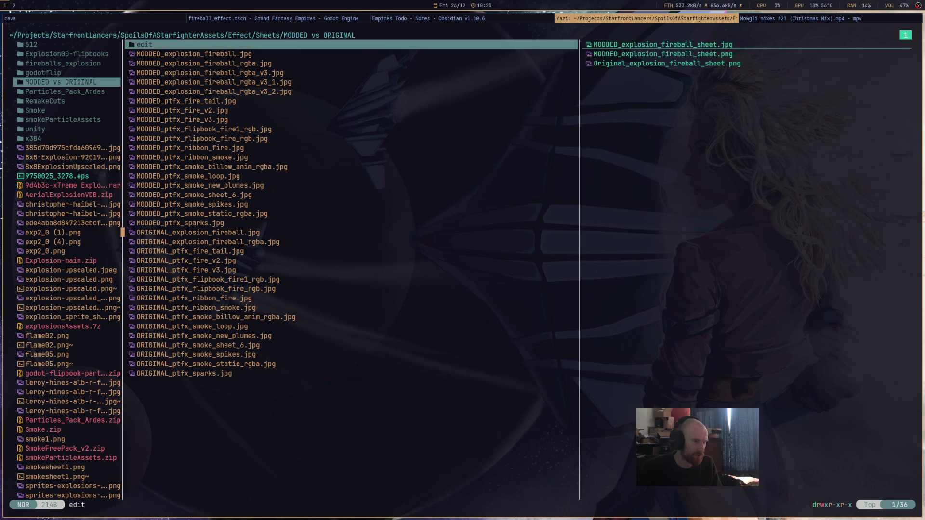
{"action": "key", "text": "Down"}
{"action": "key", "text": "Down"}
{"action": "key", "text": "Down"}
{"action": "key", "text": "Up"}
{"action": "key", "text": "Up"}
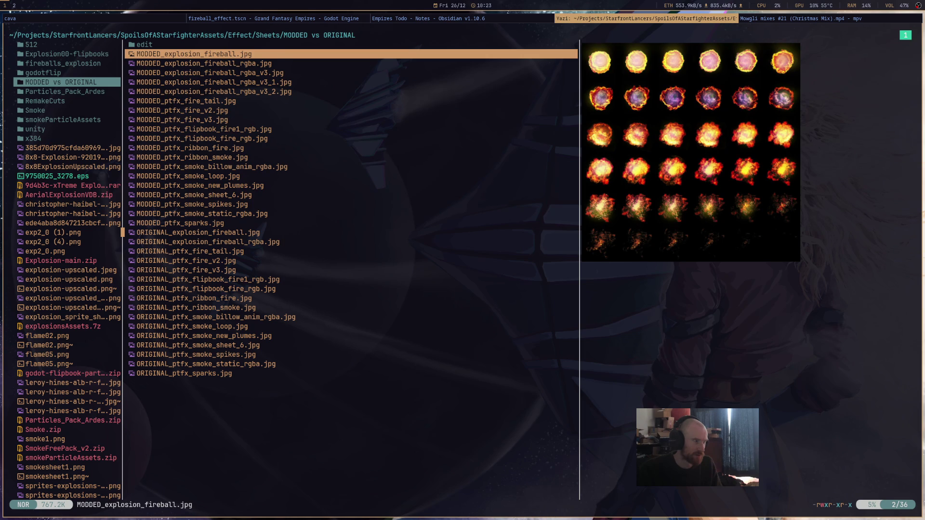
{"action": "key", "text": "Down"}
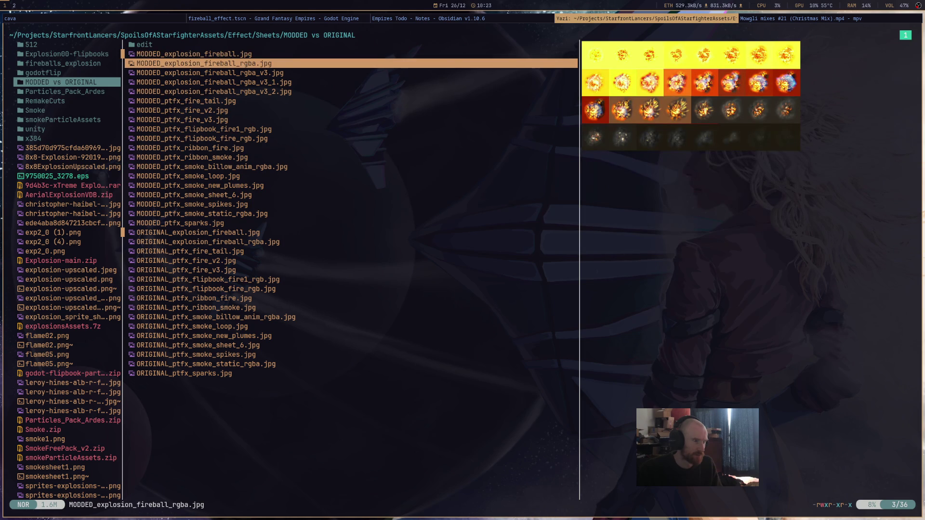
Jump to ~/Projects and enter GrandFantasyEmpires/grand-fantasy-empires/assets/particles.
{"action": "key", "text": "g"}
{"action": "key", "text": "p"}
{"action": "key", "text": "Up"}
{"action": "key", "text": "Up"}
{"action": "key", "text": "l"}
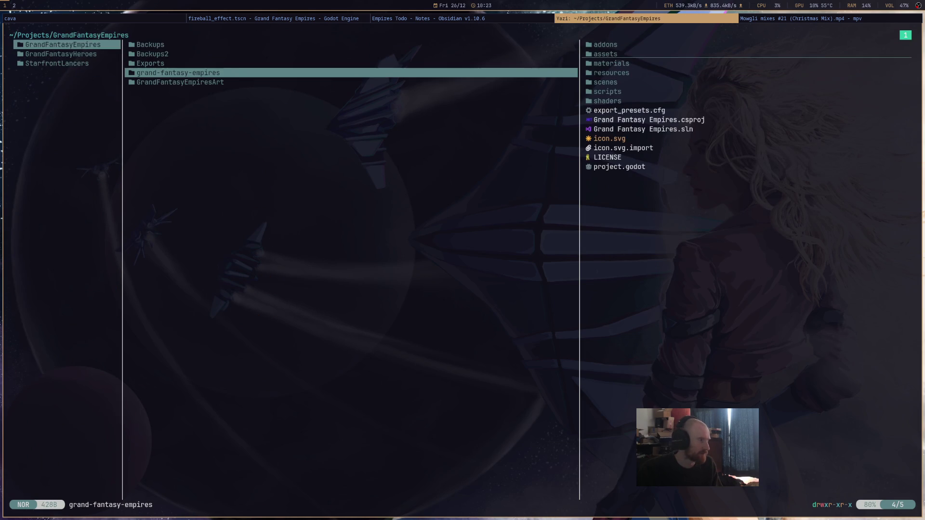
{"action": "key", "text": "l"}
{"action": "key", "text": "Down"}
{"action": "key", "text": "Down"}
{"action": "key", "text": "Down"}
{"action": "key", "text": "Up"}
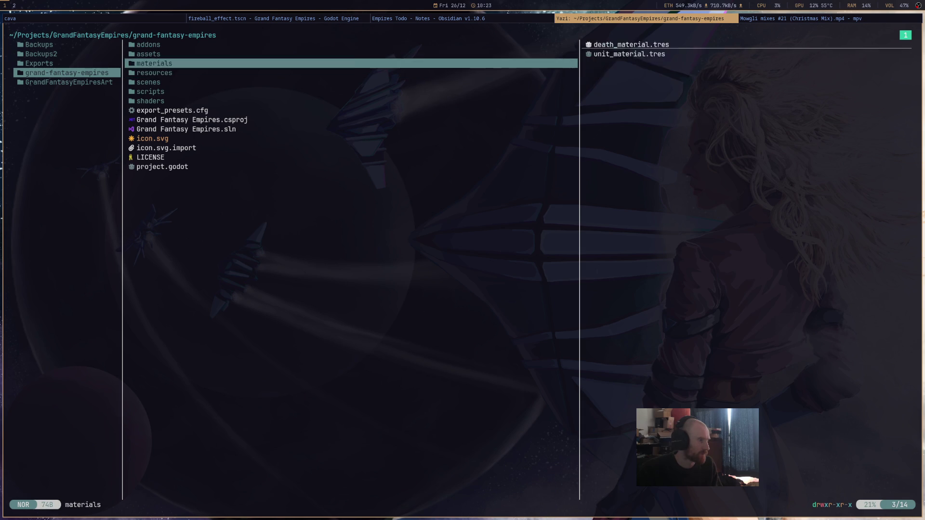
{"action": "key", "text": "Up"}
{"action": "key", "text": "l"}
Select the smoke folder in particles and start creating a new item there.
{"action": "key", "text": "Down"}
{"action": "key", "text": "Down"}
{"action": "key", "text": "l"}
{"action": "key", "text": "Down"}
{"action": "key", "text": "Up"}
{"action": "key", "text": "Down"}
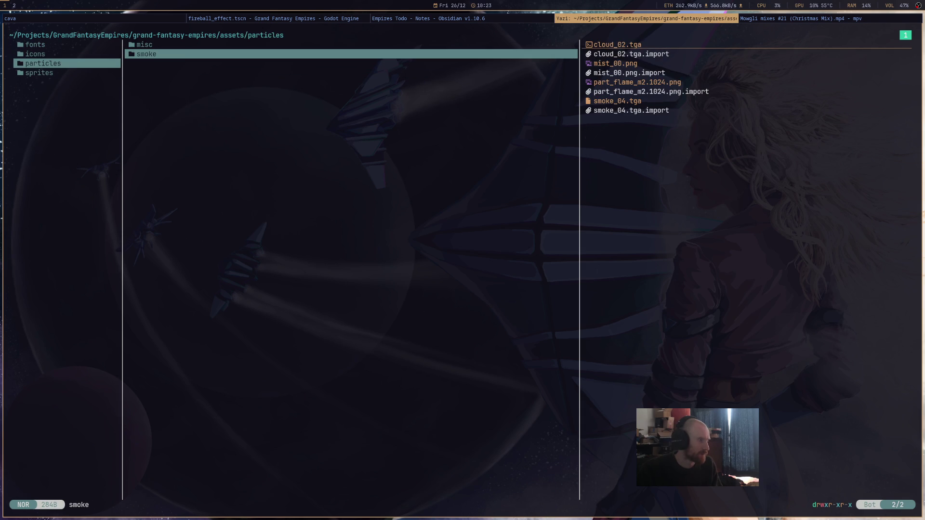
{"action": "key", "text": "a"}
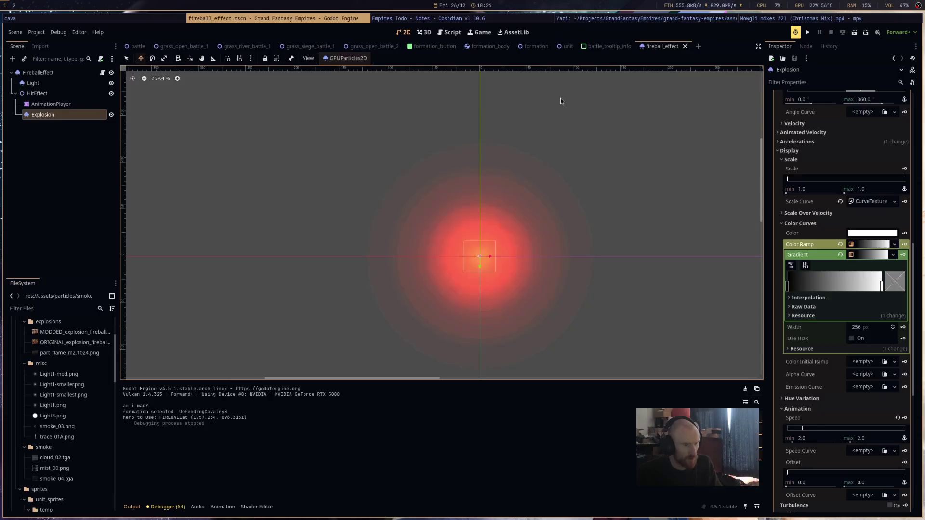
Review the Explosion emitter's colour curves and material, then open particle_effect.gd.
{"action": "scroll", "coordinate": [852, 418], "scroll_direction": "down", "scroll_amount": 5}
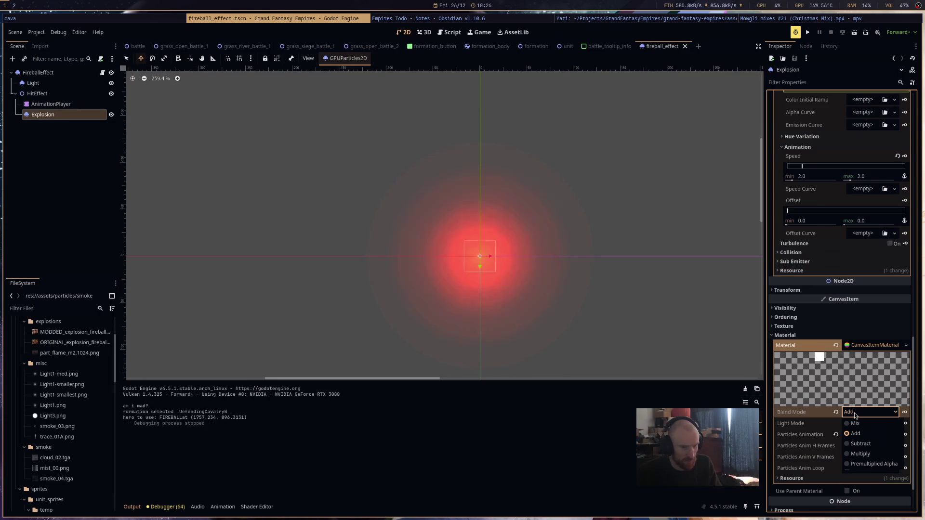
{"action": "scroll", "coordinate": [855, 416], "scroll_direction": "up", "scroll_amount": 3}
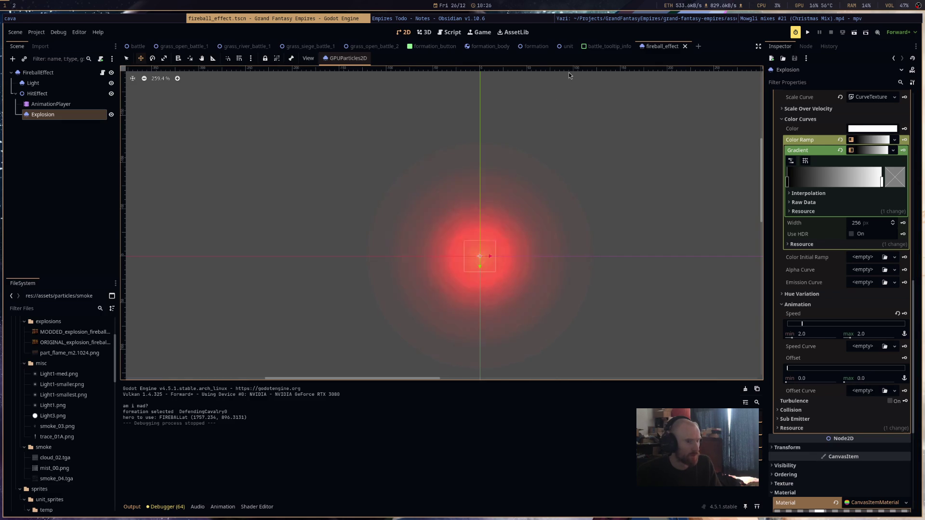
{"action": "scroll", "coordinate": [867, 312], "scroll_direction": "up", "scroll_amount": 15}
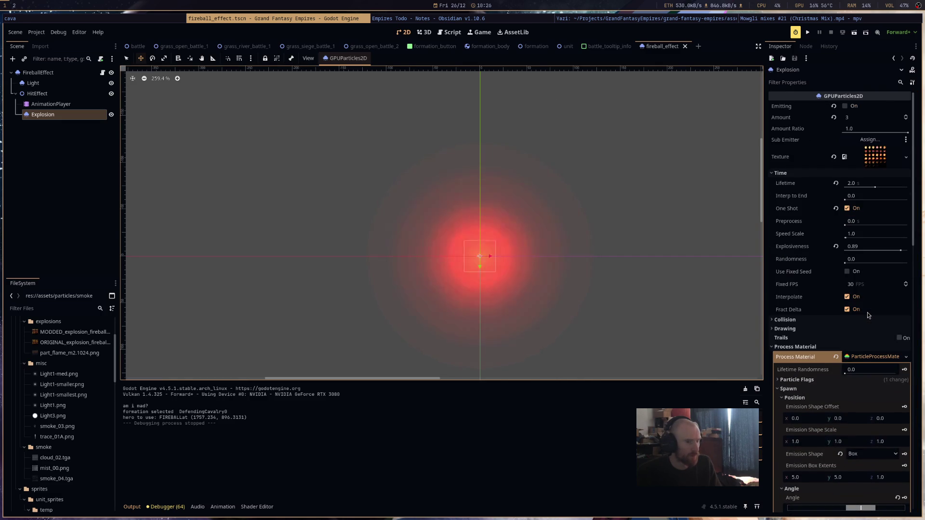
{"action": "left_click", "coordinate": [102, 73]}
{"action": "scroll", "coordinate": [470, 246], "scroll_direction": "down", "scroll_amount": 1}
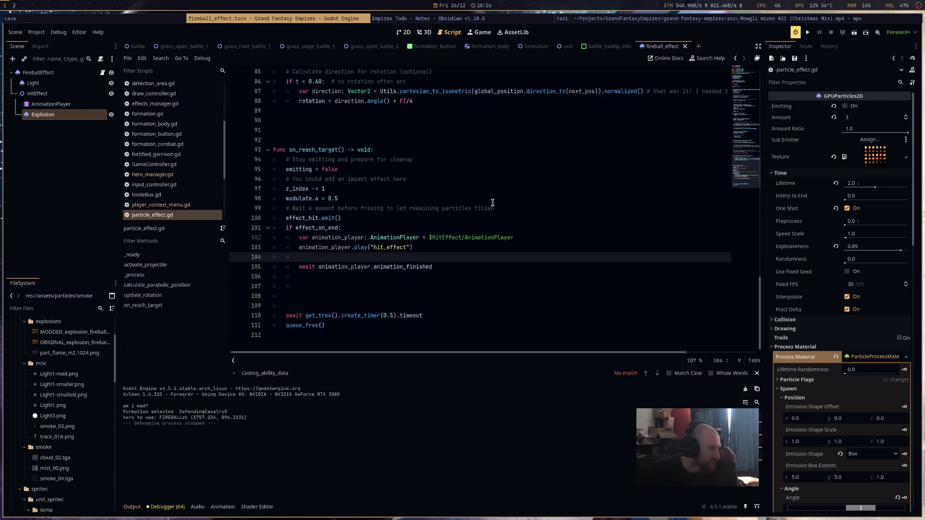
{"action": "left_click", "coordinate": [287, 189]}
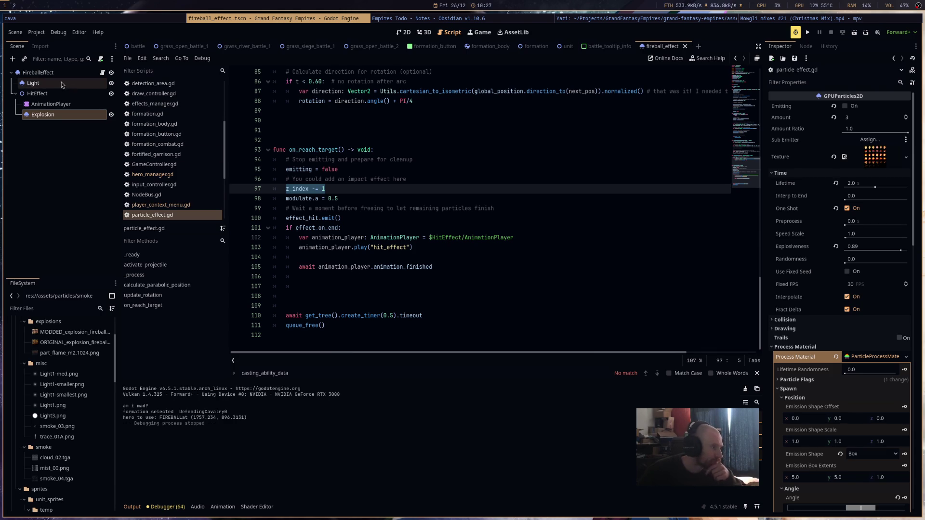
{"action": "scroll", "coordinate": [422, 151], "scroll_direction": "up", "scroll_amount": 20}
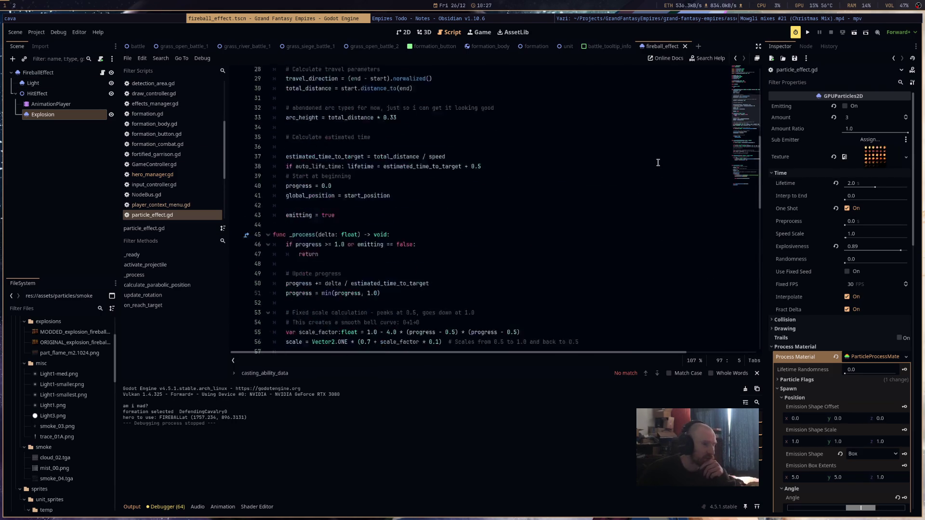
{"action": "left_click", "coordinate": [354, 211]}
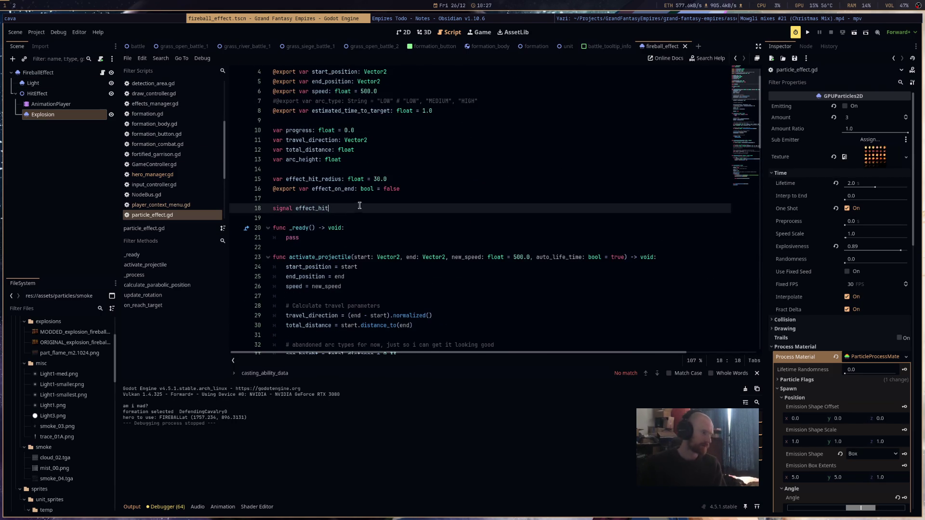
{"action": "left_click", "coordinate": [366, 200]}
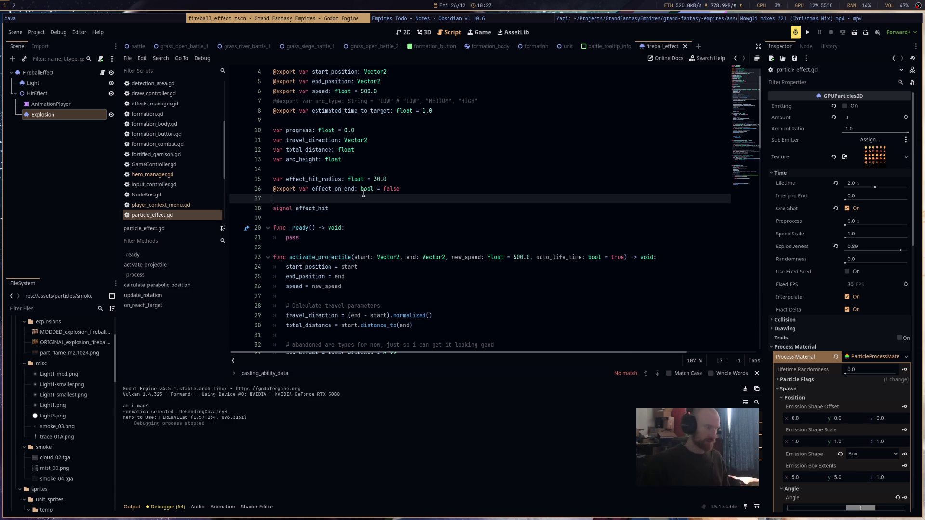
{"action": "type", "text": "@ex"}
{"action": "key", "text": "Return"}
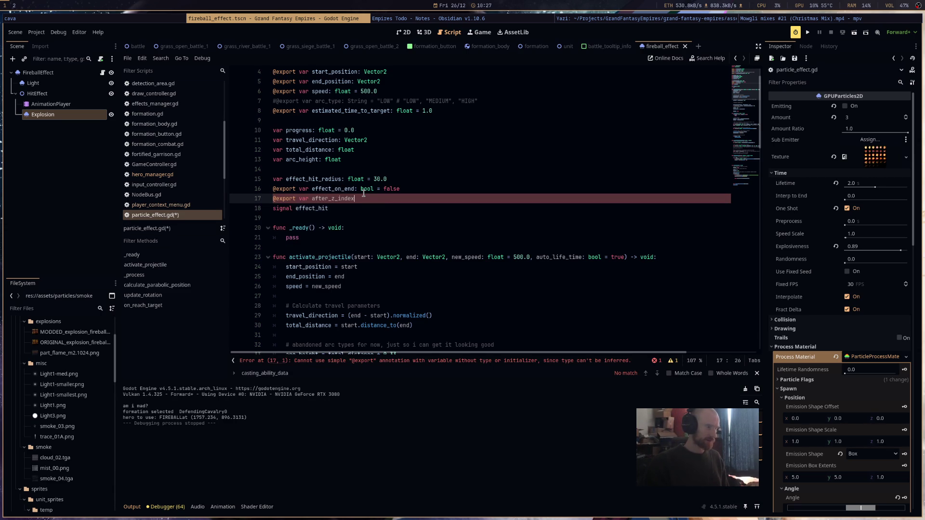
{"action": "type", "text": "-1"}
{"action": "key", "text": "ctrl+s"}
Replace the z_index decrement in on_reach_target with 'z_index = after_z_index' and save.
{"action": "scroll", "coordinate": [371, 202], "scroll_direction": "down", "scroll_amount": 1}
{"action": "scroll", "coordinate": [371, 202], "scroll_direction": "down", "scroll_amount": 2}
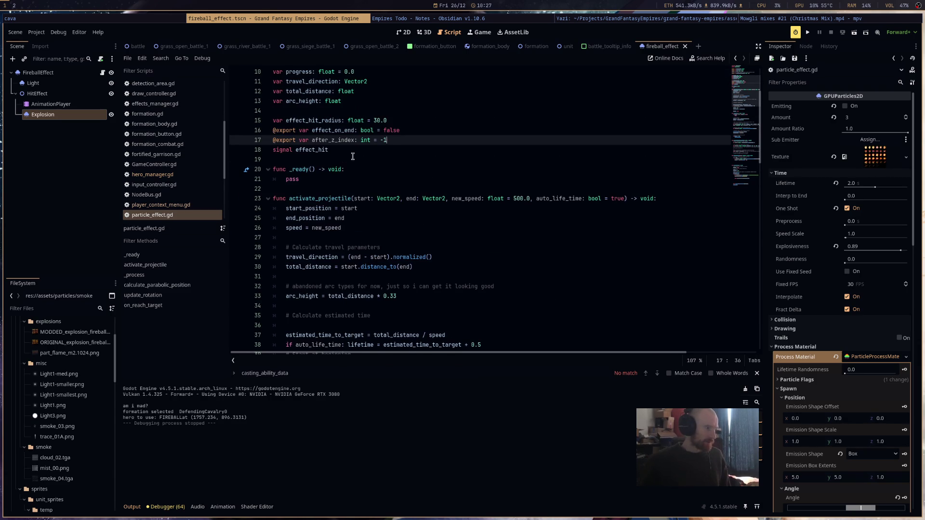
{"action": "double_click", "coordinate": [352, 142]}
{"action": "key", "text": "ctrl+c"}
{"action": "scroll", "coordinate": [424, 257], "scroll_direction": "down", "scroll_amount": 15}
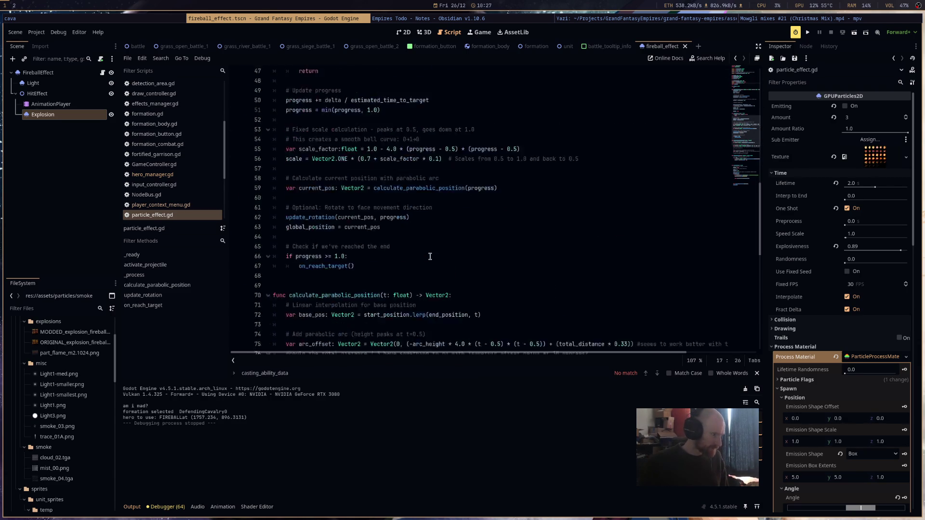
{"action": "scroll", "coordinate": [425, 257], "scroll_direction": "down", "scroll_amount": 6}
{"action": "left_click", "coordinate": [323, 189]}
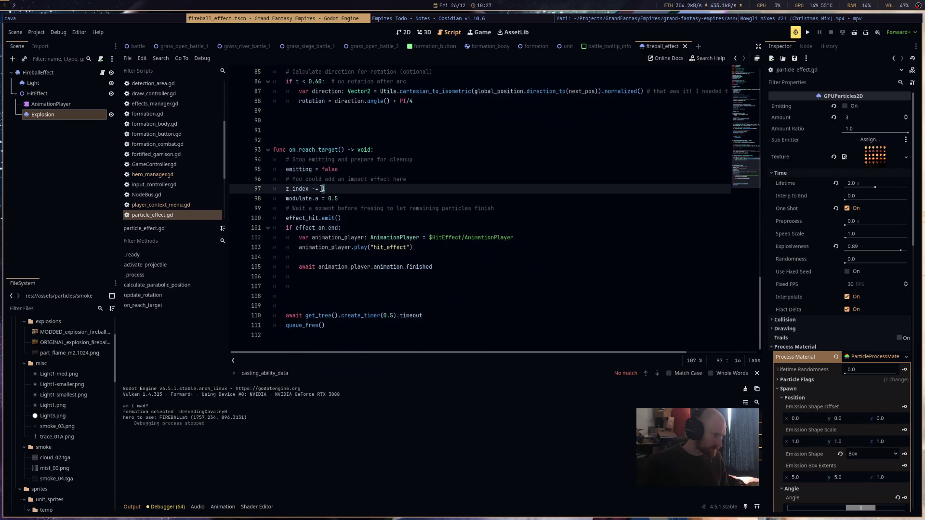
{"action": "key", "text": "ctrl+v"}
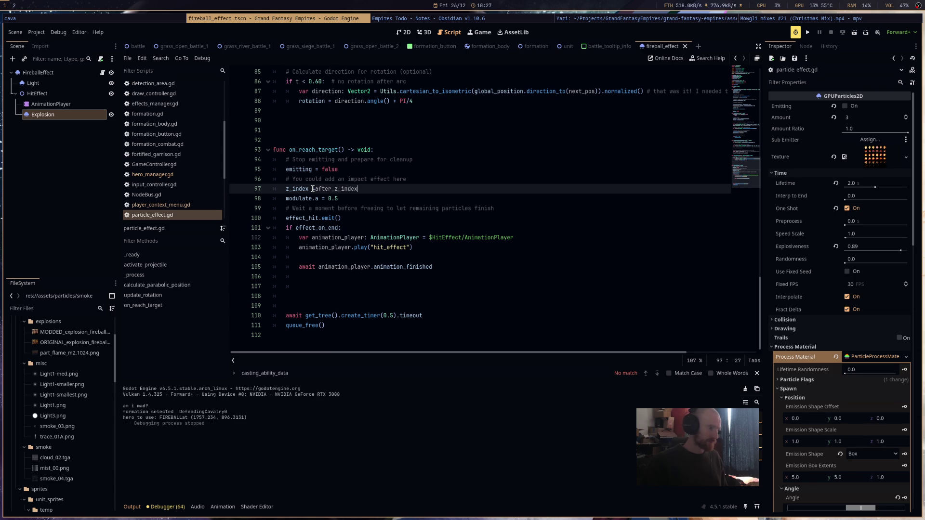
{"action": "key", "text": "ctrl+s"}
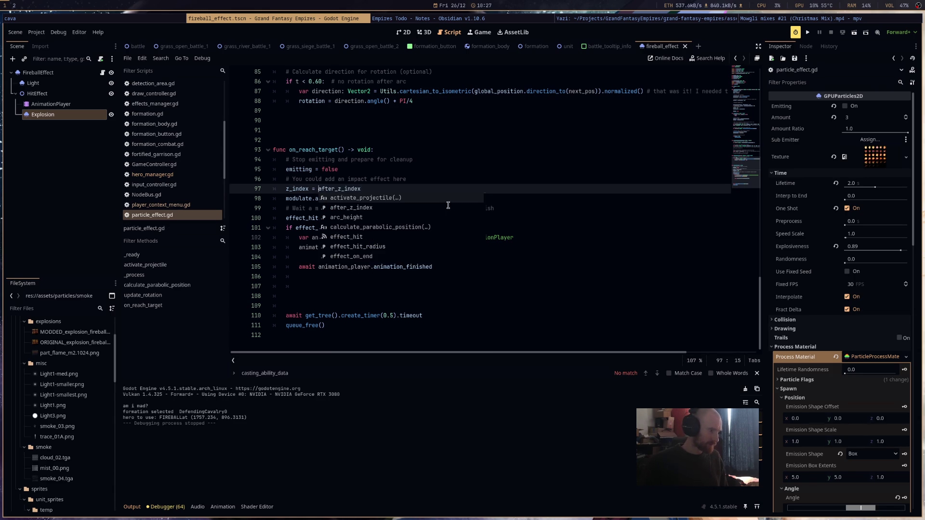
{"action": "left_click", "coordinate": [66, 76]}
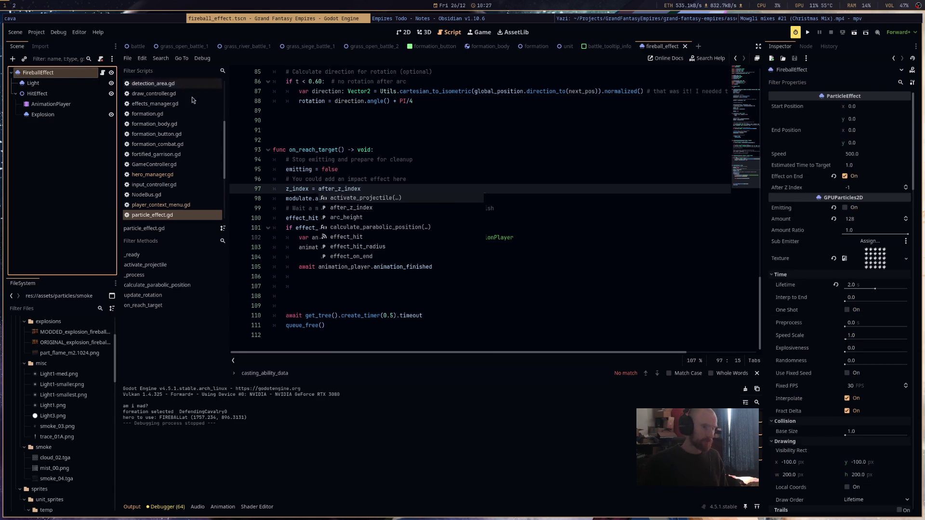
Set FireballEffect's After Z Index to 1, save the scene, and run the project.
{"action": "left_click", "coordinate": [857, 189]}
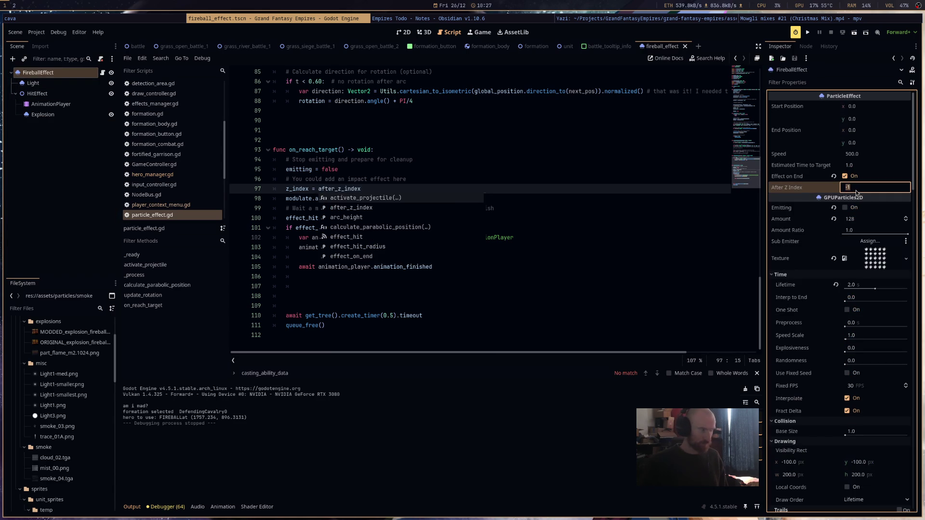
{"action": "type", "text": "1"}
{"action": "key", "text": "Return"}
{"action": "key", "text": "ctrl+s"}
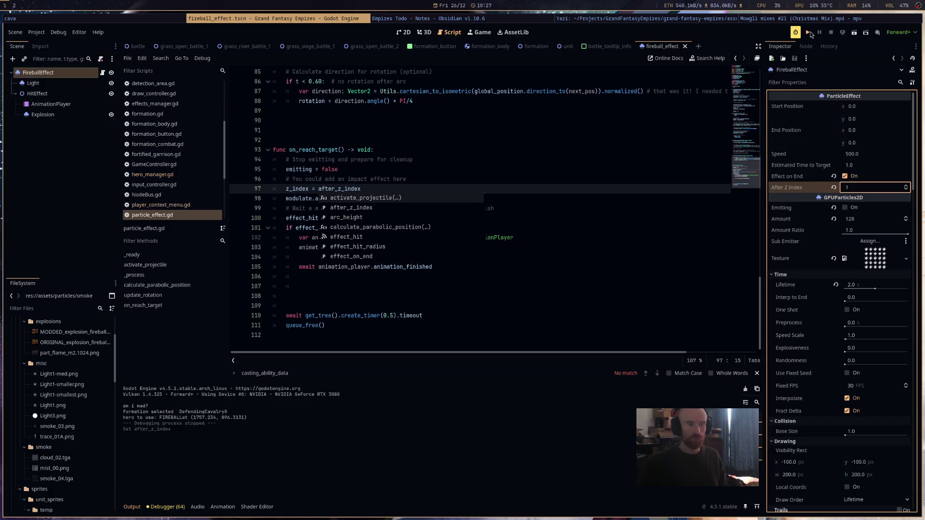
{"action": "left_click", "coordinate": [809, 32]}
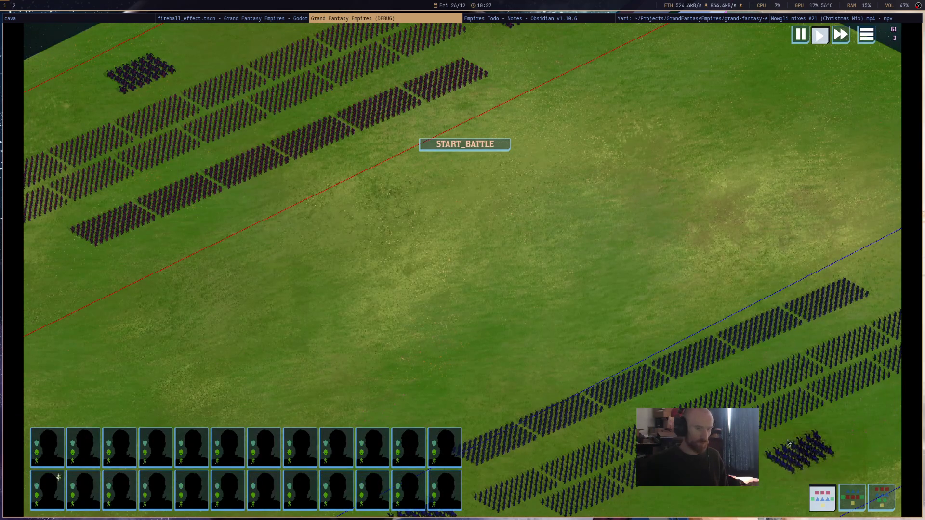
Cast a blue unit's fireball at the red army, pan to watch, then close the game and return to Godot.
{"action": "left_click", "coordinate": [787, 441]}
{"action": "left_click", "coordinate": [318, 144]}
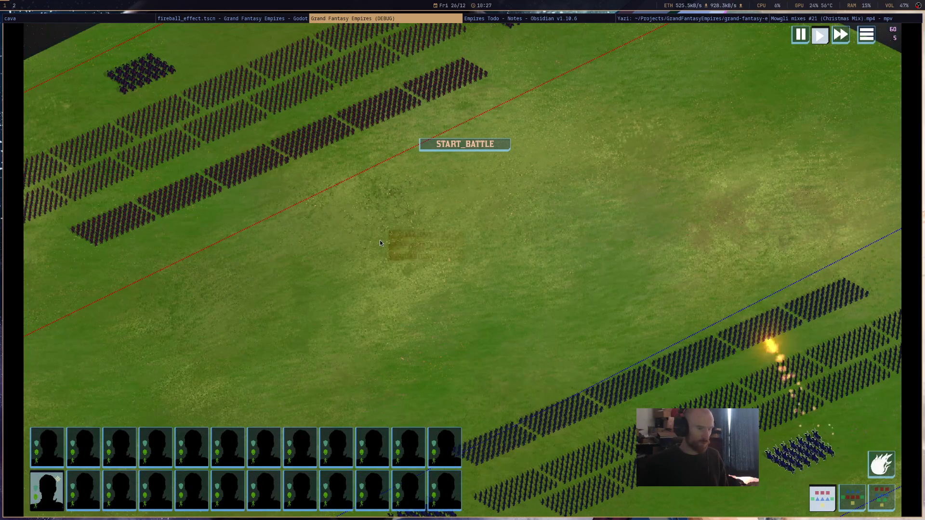
{"action": "mouse_move", "coordinate": [381, 241]}
{"action": "left_mouse_down"}
{"action": "mouse_move", "coordinate": [565, 311]}
{"action": "mouse_move", "coordinate": [640, 356]}
{"action": "left_mouse_up"}
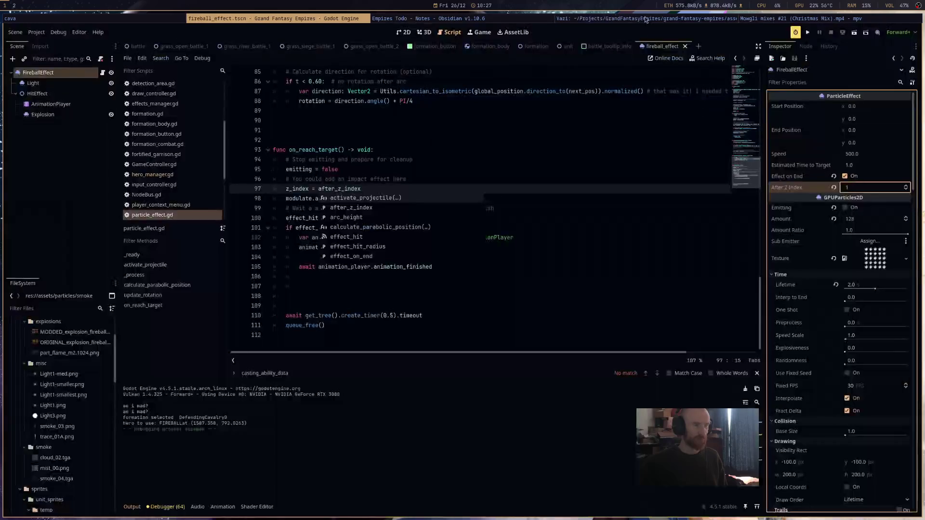
{"action": "left_click", "coordinate": [646, 19]}
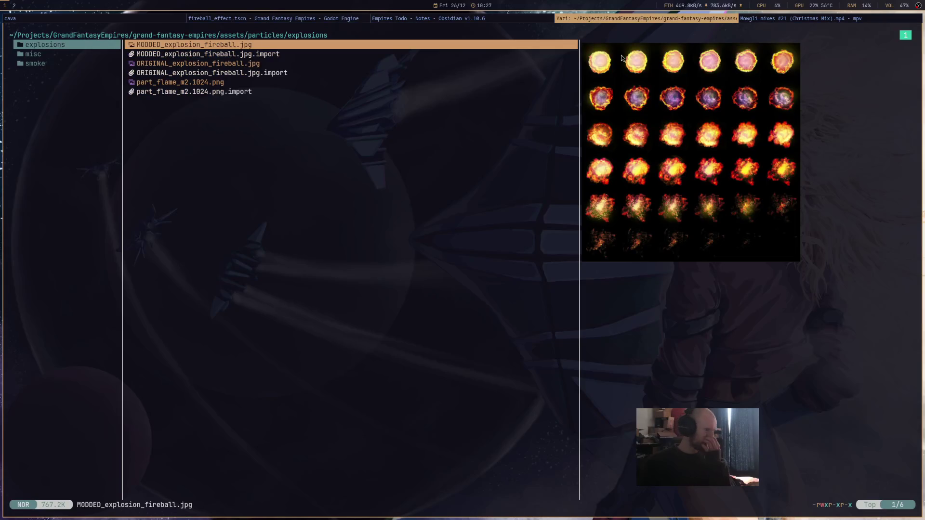
{"action": "left_click", "coordinate": [527, 18]}
{"action": "left_click", "coordinate": [333, 18]}
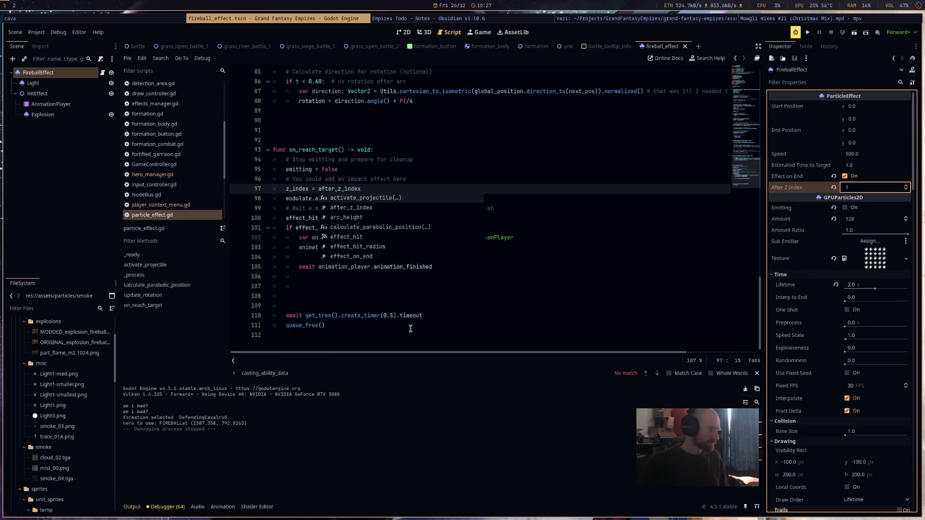
Duplicate Explosion into Explosion2 and give it the part_flame_m2.1024.png texture.
{"action": "left_click", "coordinate": [62, 115]}
{"action": "key", "text": "ctrl+d"}
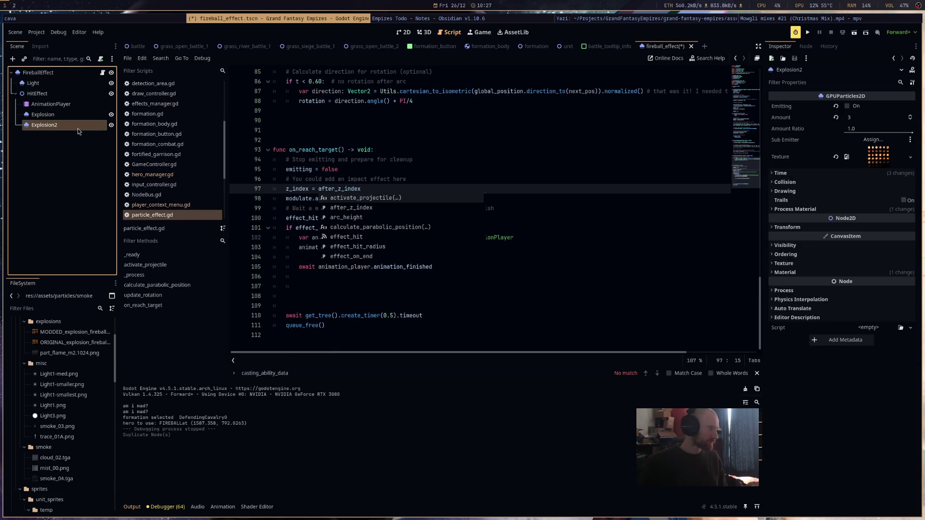
{"action": "scroll", "coordinate": [66, 469], "scroll_direction": "up", "scroll_amount": 3}
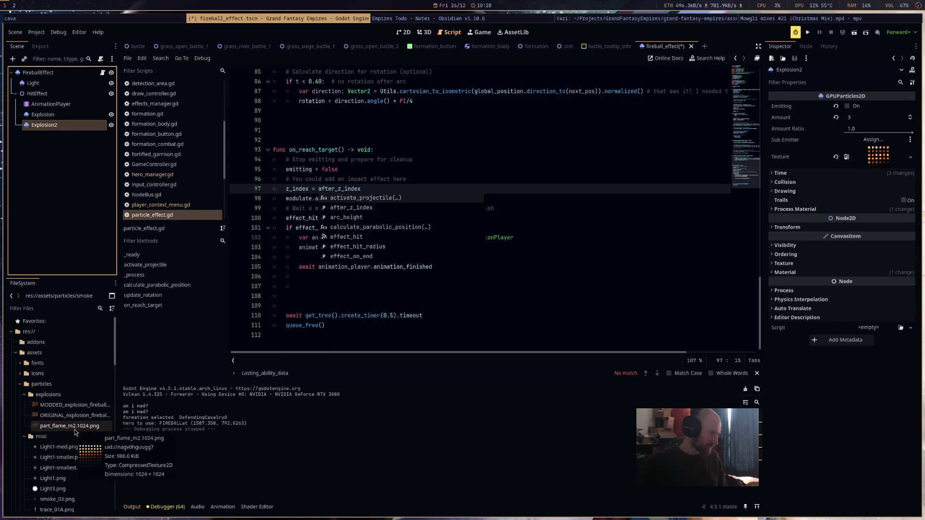
{"action": "mouse_move", "coordinate": [75, 429]}
{"action": "left_mouse_down"}
{"action": "mouse_move", "coordinate": [528, 304]}
{"action": "mouse_move", "coordinate": [886, 160]}
{"action": "left_mouse_up"}
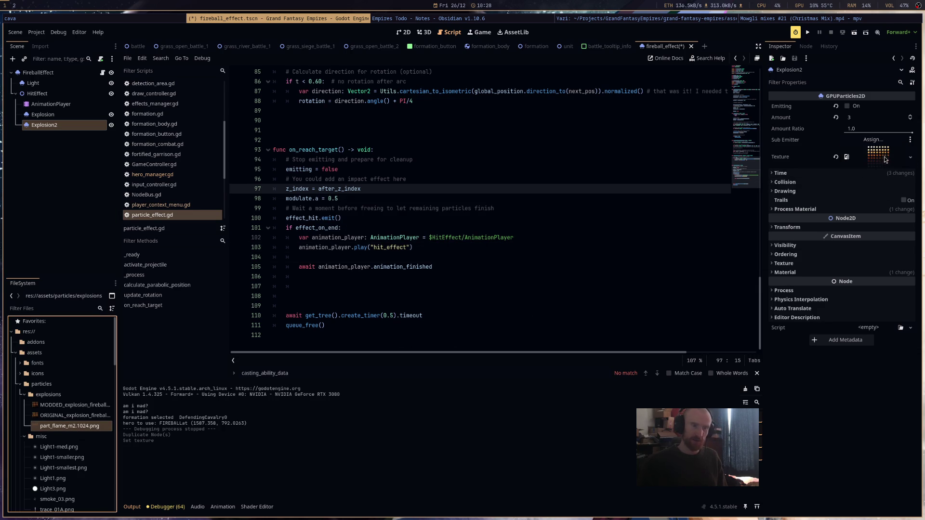
Switch Explosion2's material blend mode to Mix and save the scene.
{"action": "left_click", "coordinate": [843, 284]}
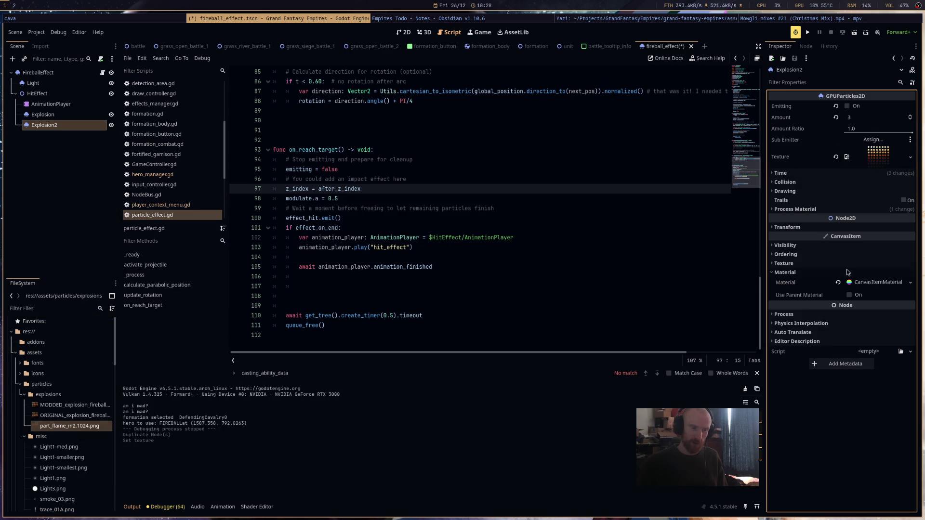
{"action": "left_click", "coordinate": [860, 274]}
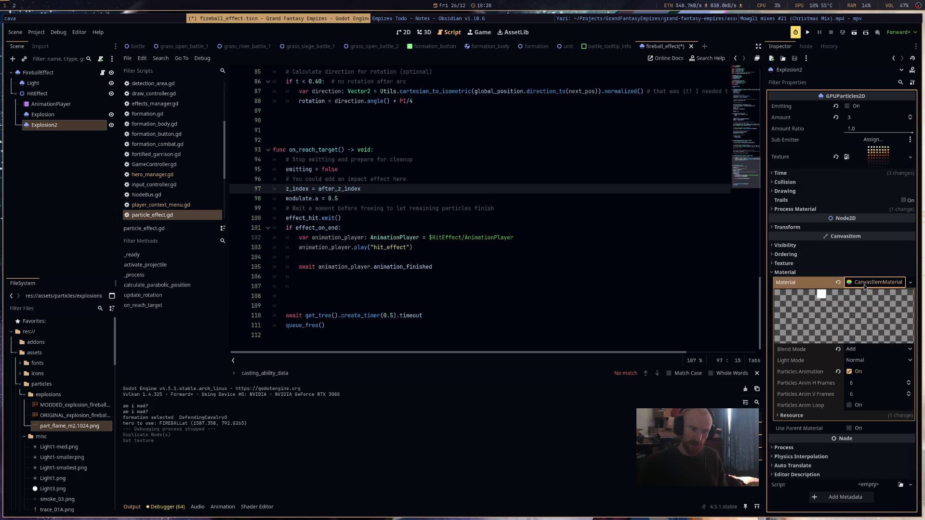
{"action": "left_click", "coordinate": [868, 349]}
{"action": "left_click", "coordinate": [865, 361]}
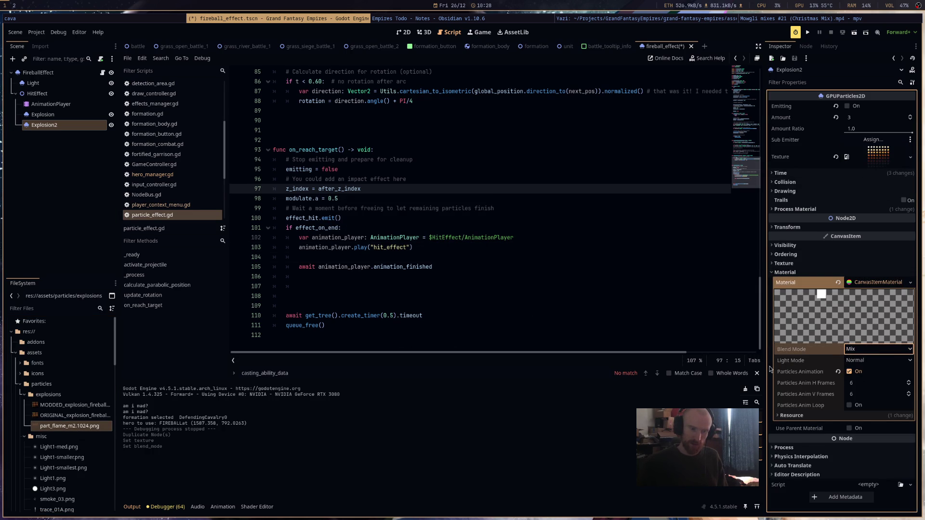
{"action": "key", "text": "ctrl+s"}
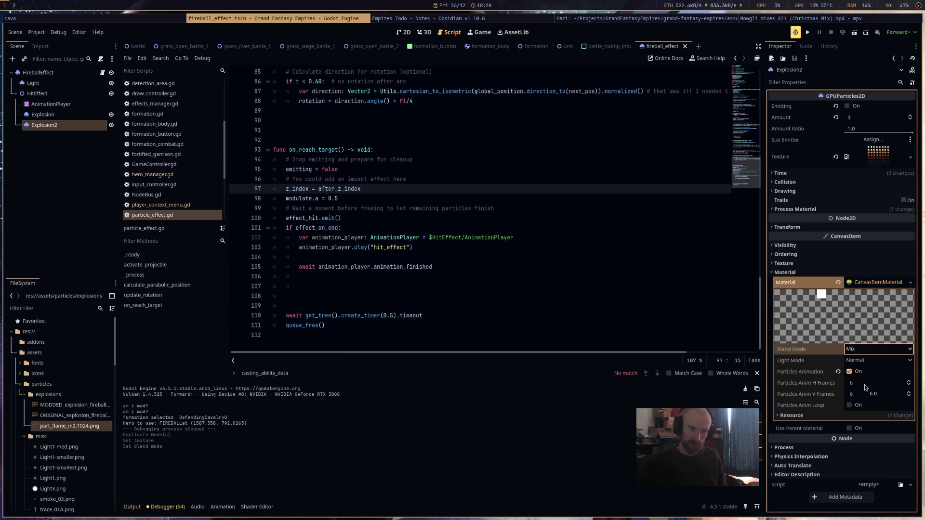
Revert the blend mode to Add and clear the material, then undo the clearing.
{"action": "left_click", "coordinate": [865, 385]}
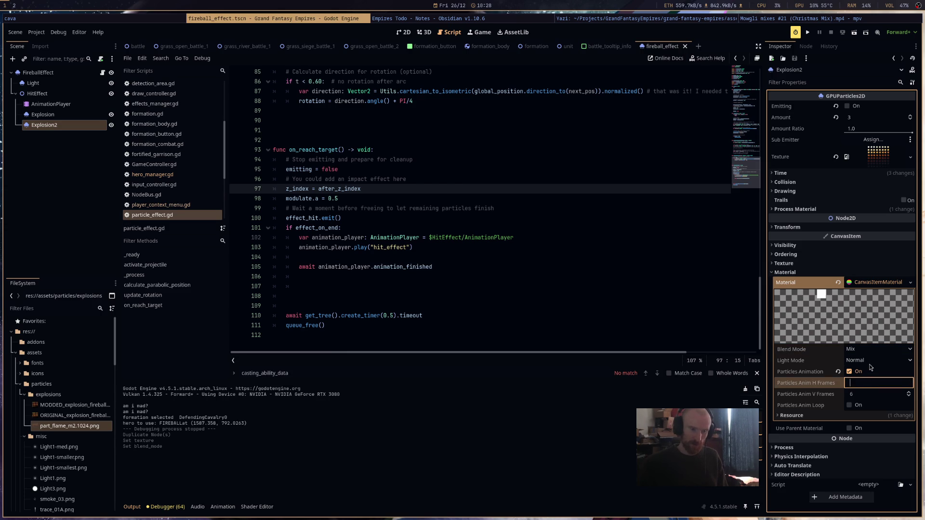
{"action": "left_click", "coordinate": [869, 350]}
{"action": "left_click", "coordinate": [867, 372]}
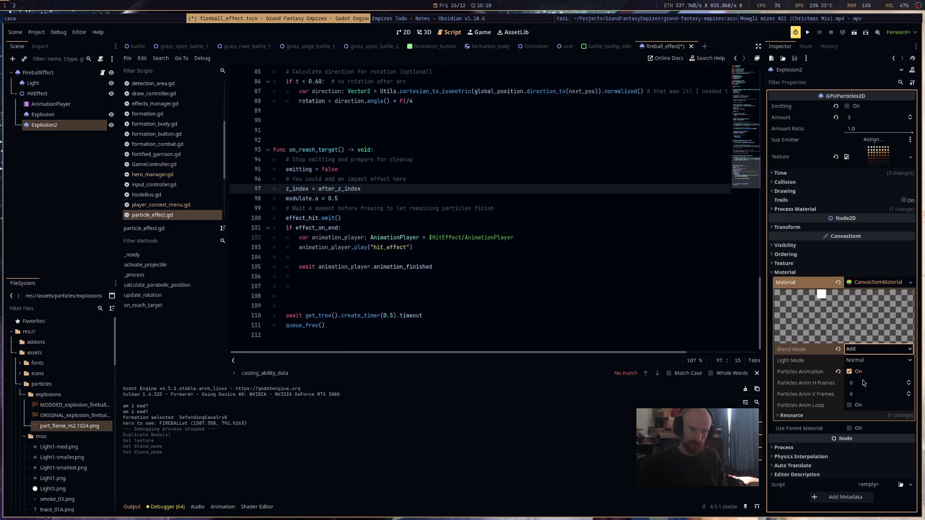
{"action": "left_click", "coordinate": [910, 282]}
{"action": "left_click", "coordinate": [891, 361]}
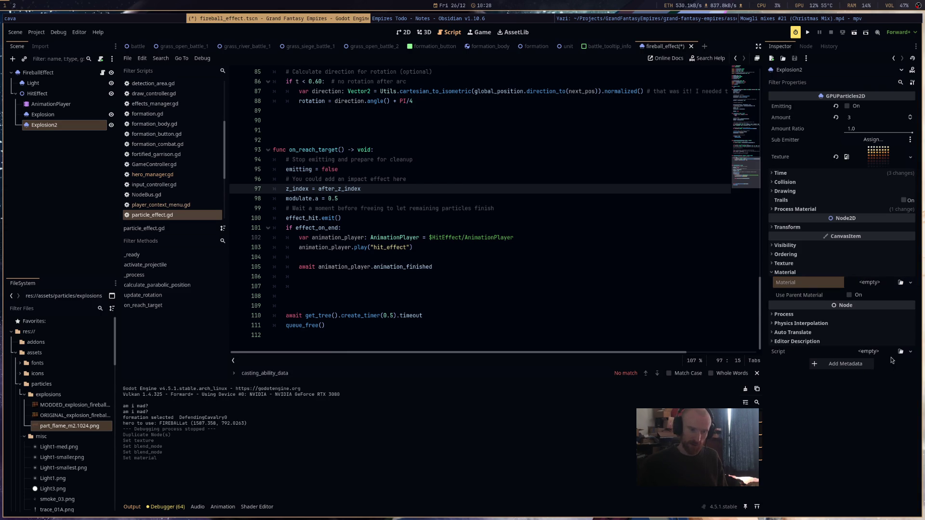
{"action": "key", "text": "ctrl+z"}
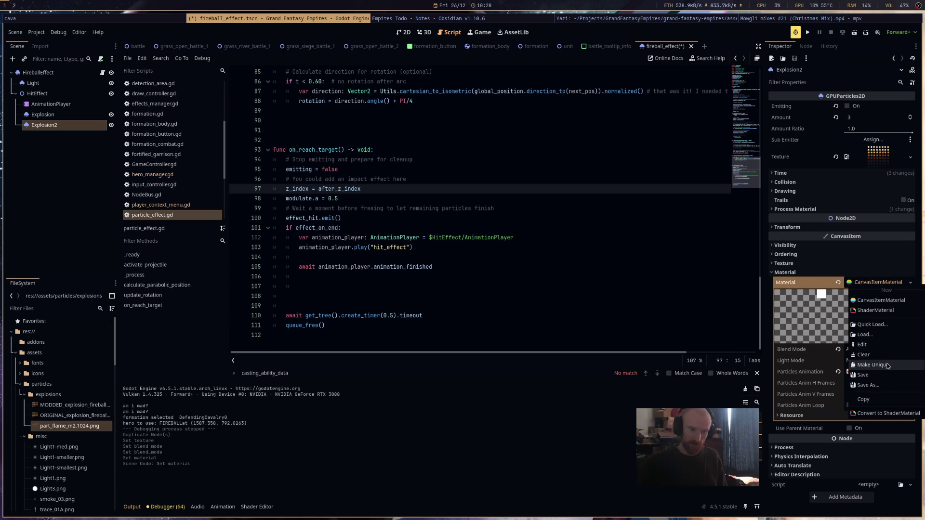
Reapply Mix blending, set animation frames to 8, save, and preview Explosion2 emitting in 2D.
{"action": "left_click", "coordinate": [874, 350]}
{"action": "left_click", "coordinate": [858, 361]}
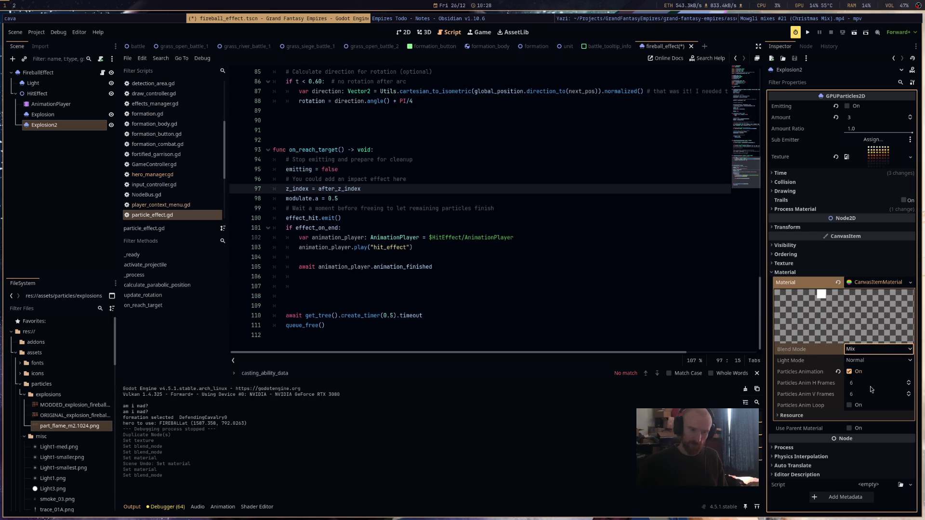
{"action": "left_click", "coordinate": [872, 384]}
{"action": "type", "text": "8"}
{"action": "left_click", "coordinate": [870, 393]}
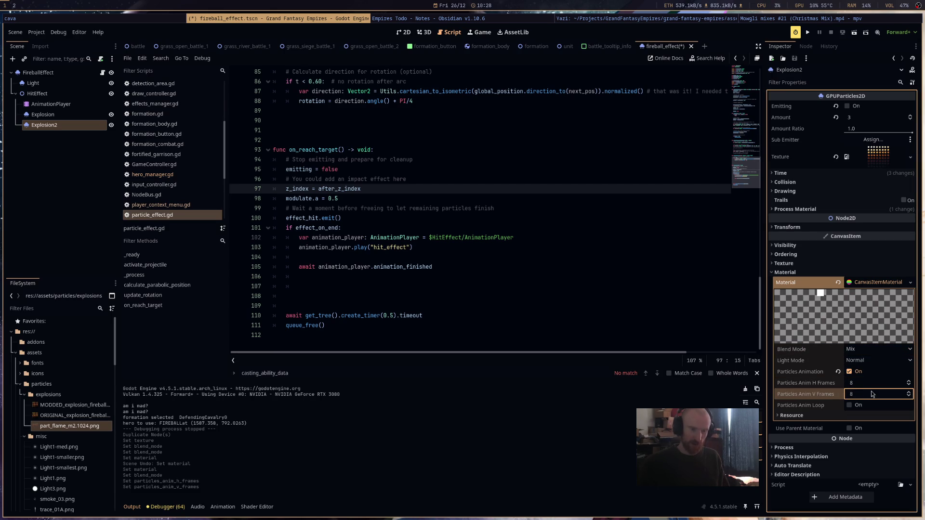
{"action": "key", "text": "ctrl+s"}
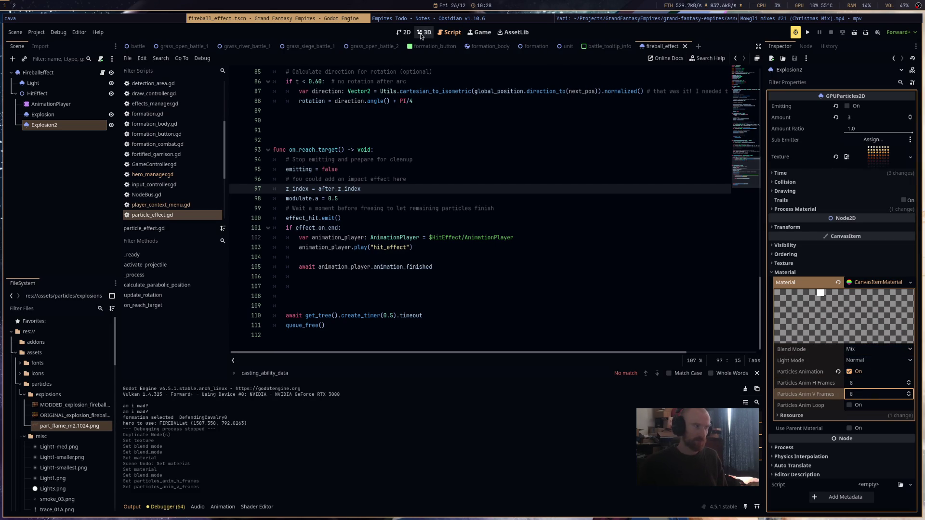
{"action": "left_click", "coordinate": [404, 32]}
{"action": "key", "text": "ctrl+r"}
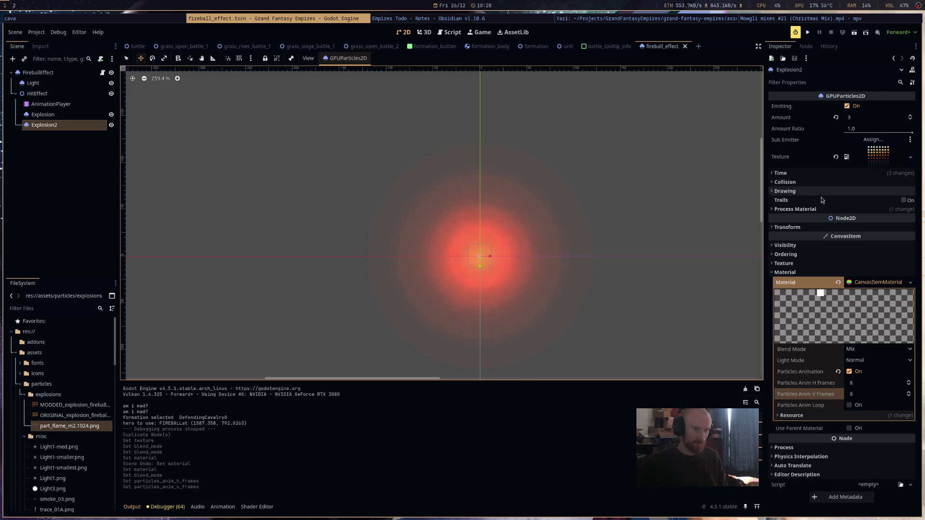
Make Explosion2's process material unique.
{"action": "left_click", "coordinate": [796, 209]}
{"action": "right_click", "coordinate": [851, 220]}
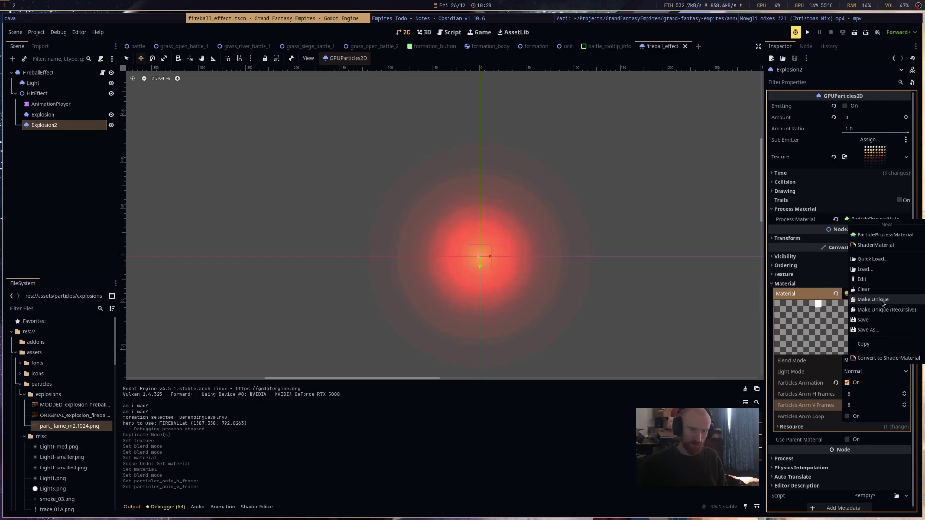
{"action": "left_click", "coordinate": [881, 281]}
Open the Color Ramp gradient under Display > Color Curves, nudge a stop, and save.
{"action": "left_click", "coordinate": [863, 279]}
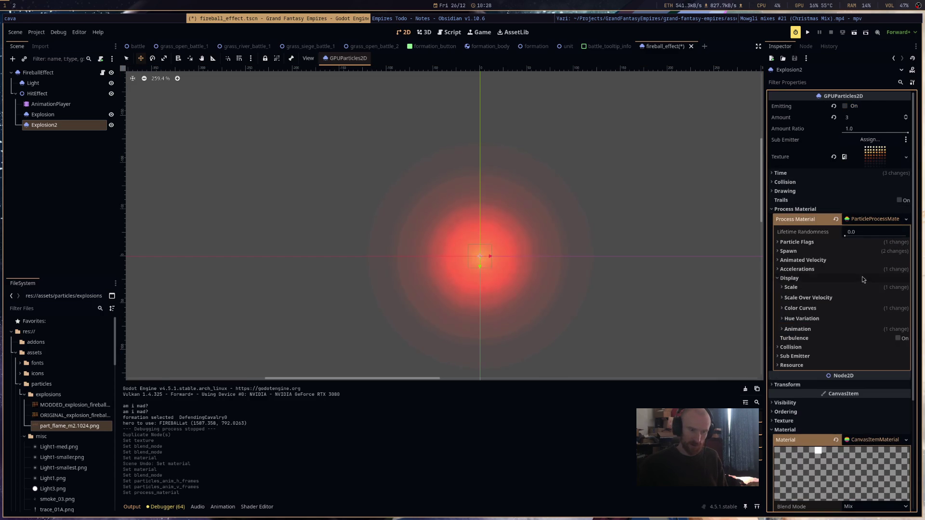
{"action": "left_click", "coordinate": [848, 308]}
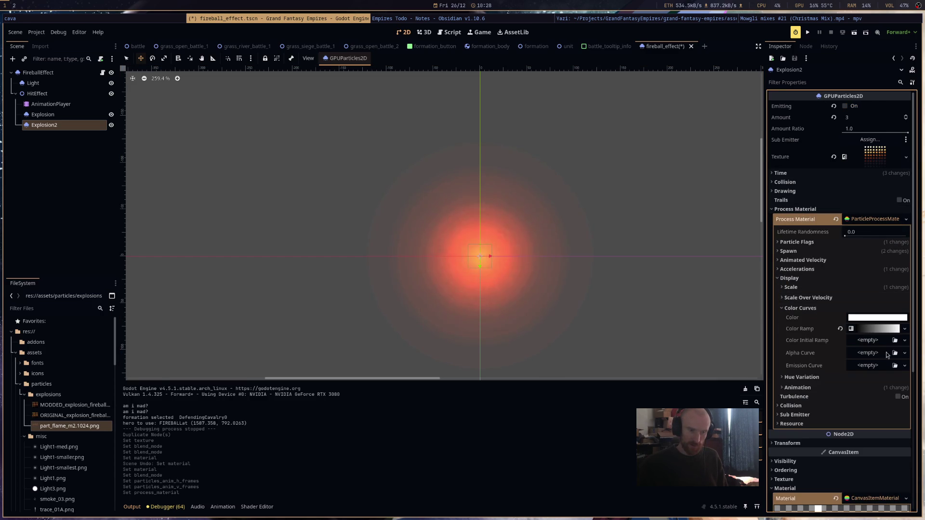
{"action": "left_click", "coordinate": [877, 329]}
{"action": "mouse_move", "coordinate": [882, 371]}
{"action": "left_mouse_down"}
{"action": "mouse_move", "coordinate": [864, 371]}
{"action": "mouse_move", "coordinate": [882, 371]}
{"action": "left_mouse_up"}
{"action": "key", "text": "ctrl+s"}
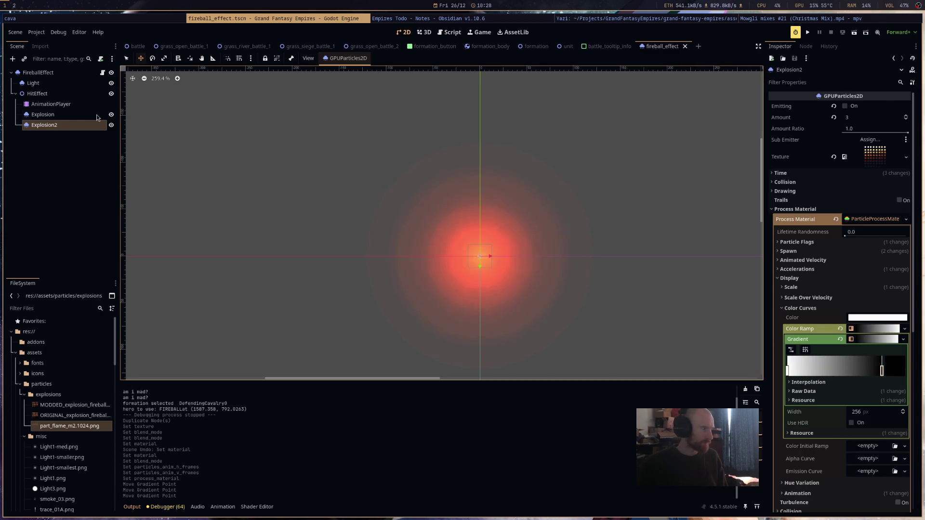